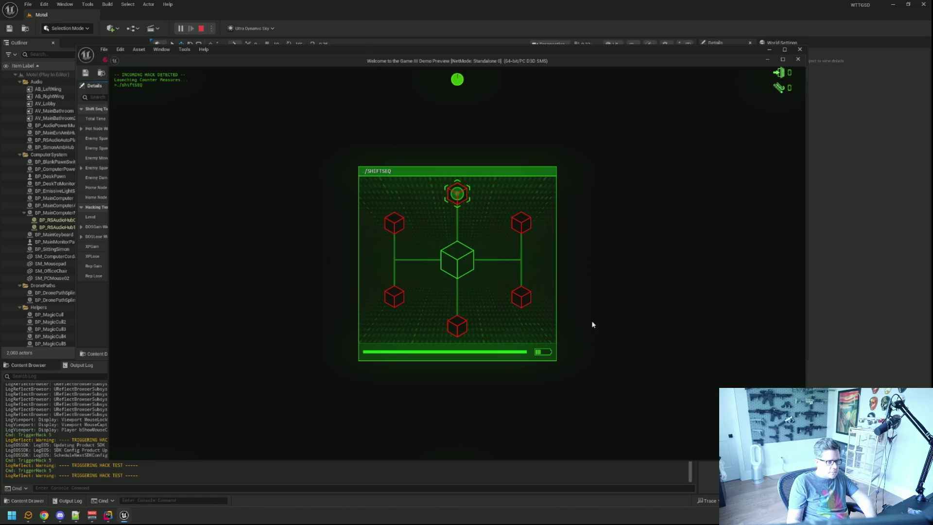
# Move into the centre cube, then capture the top and bottom nodes, returning to centre each time.
pyautogui.press('Down')
pyautogui.press('Down')
pyautogui.press('Up')
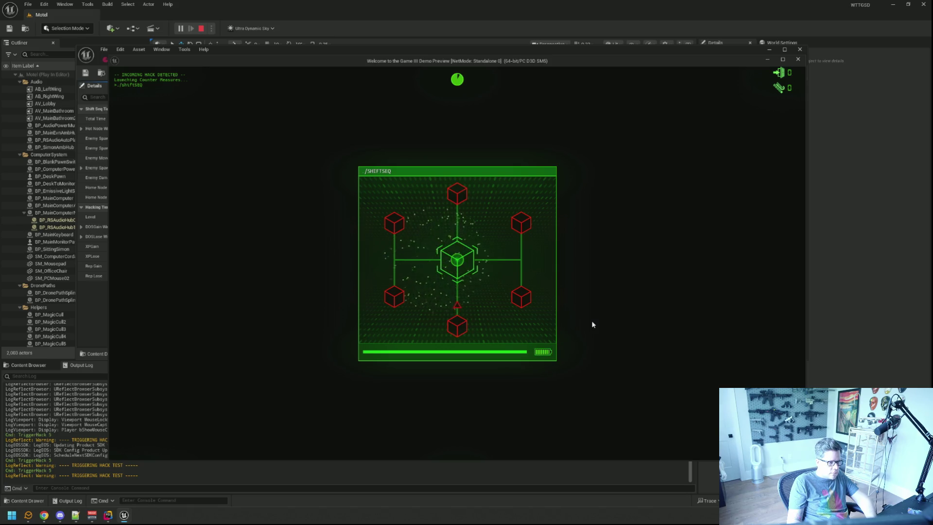
pyautogui.press('Up')
pyautogui.press('Down')
pyautogui.press('Up')
pyautogui.press('Down')
pyautogui.press('Down')
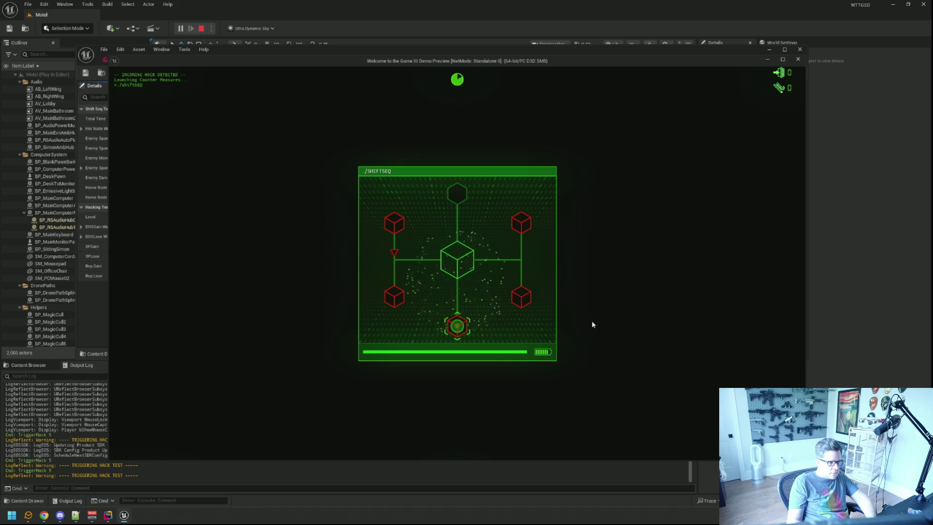
pyautogui.press('Up')
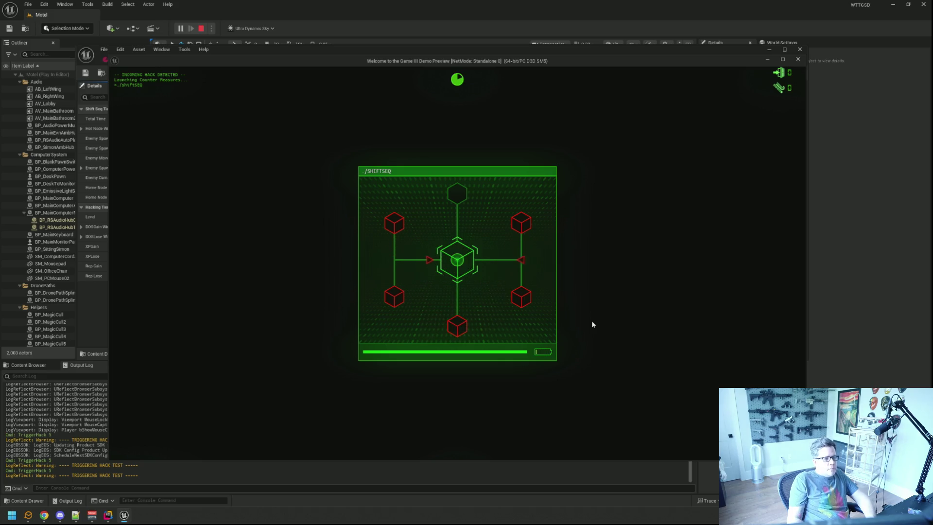
pyautogui.press('Down')
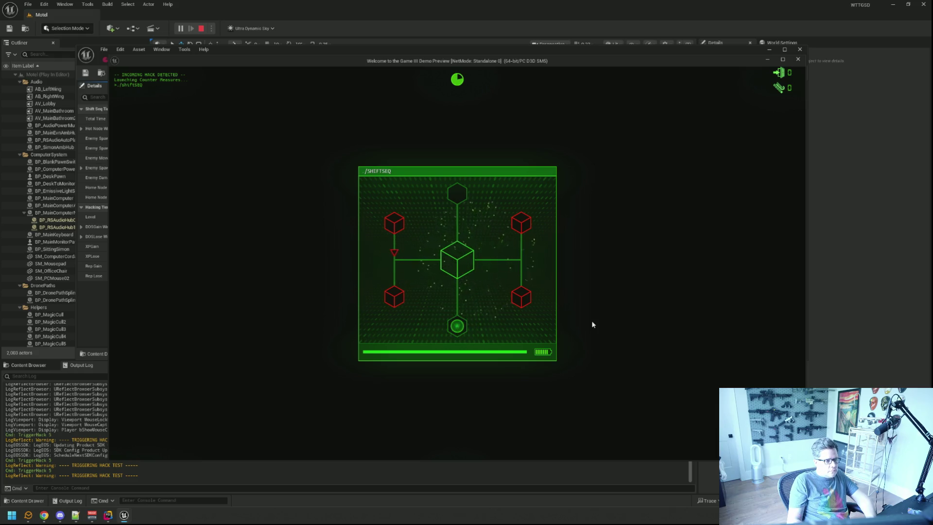
pyautogui.press('Up')
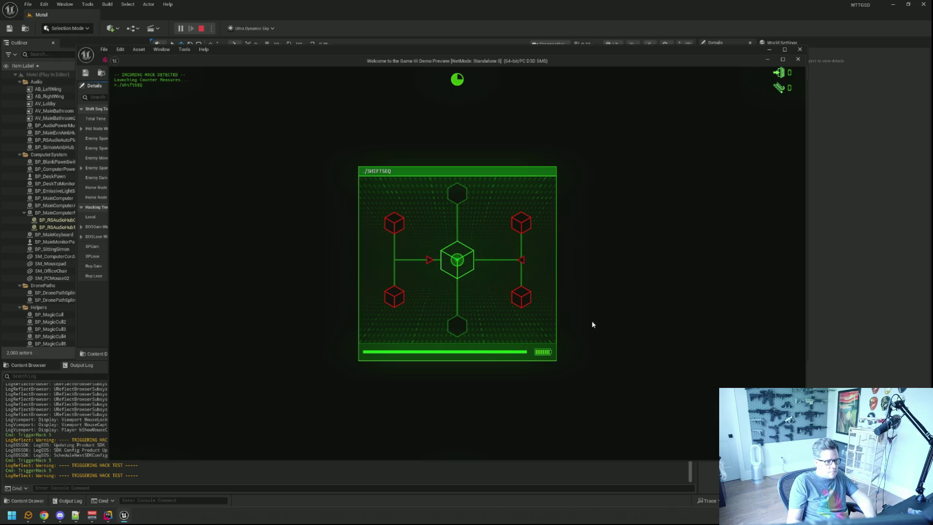
# Capture the top-right node and return to the centre cube to recharge the battery.
pyautogui.press('Right')
pyautogui.press('Up')
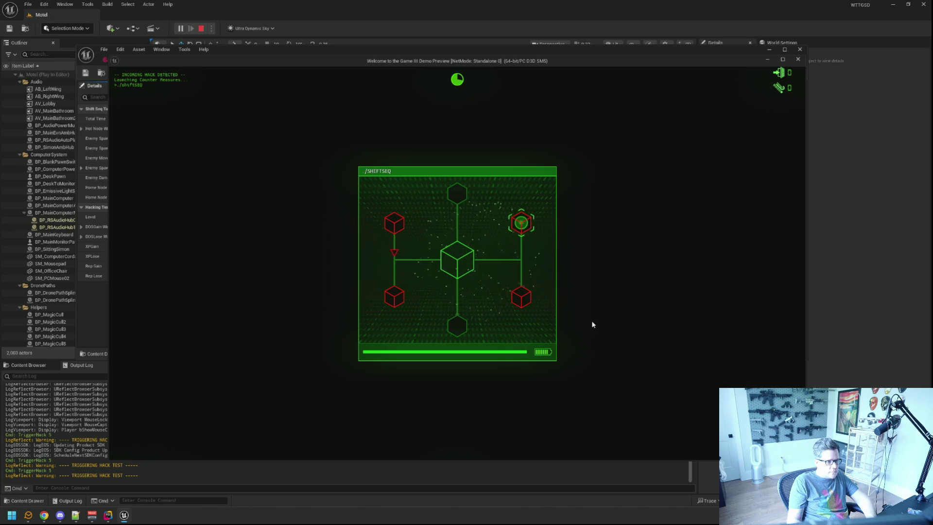
pyautogui.press('Down')
pyautogui.press('Left')
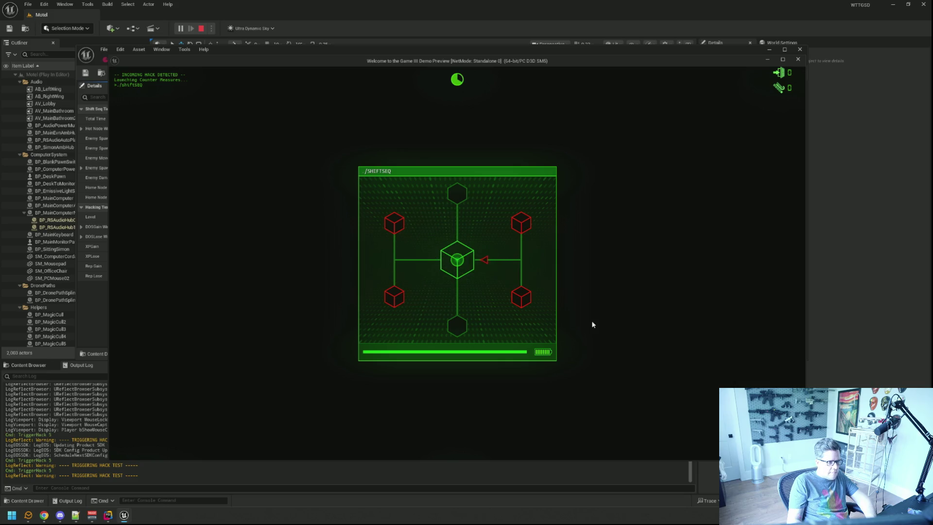
pyautogui.press('Right')
pyautogui.press('Up')
pyautogui.press('Down')
pyautogui.press('Left')
# Head left and up toward the top-left node.
pyautogui.press('Left')
pyautogui.press('Right')
pyautogui.press('Left')
pyautogui.press('Up')
pyautogui.hotkey('alt', 'Tab')
pyautogui.scroll(8, 544, 215)
pyautogui.scroll(-13, 545, 215)
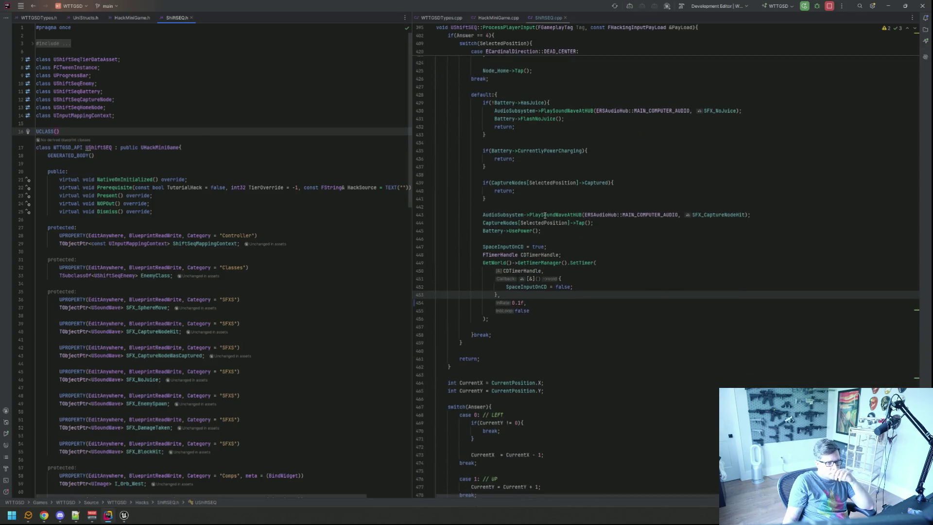
pyautogui.scroll(4, 544, 215)
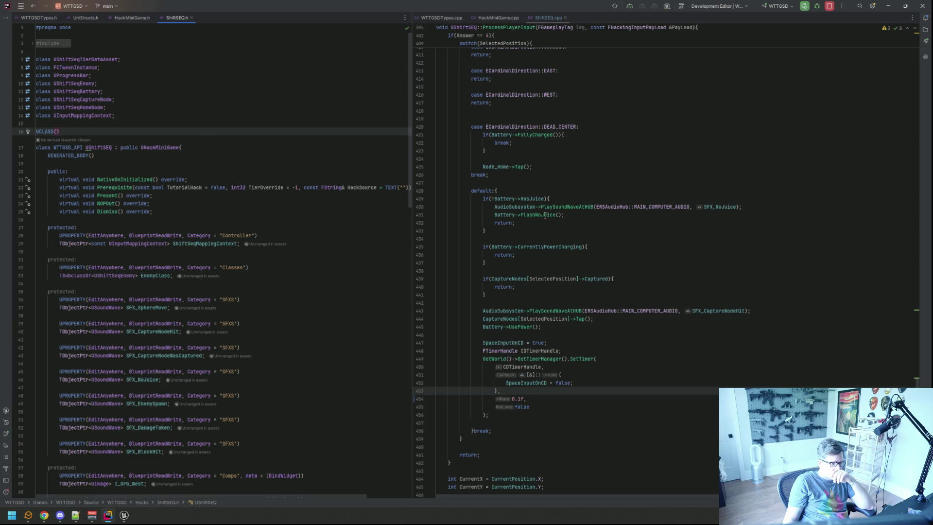
pyautogui.scroll(4, 544, 215)
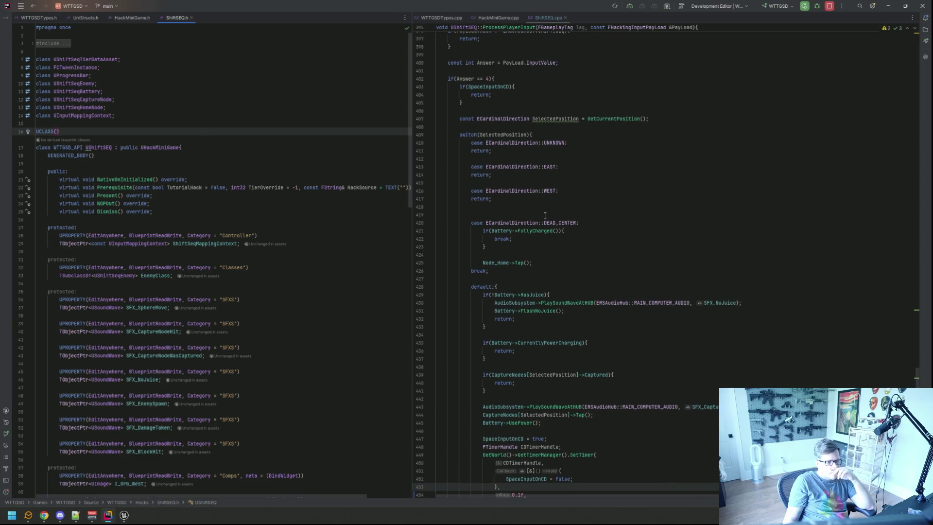
pyautogui.scroll(-5, 544, 215)
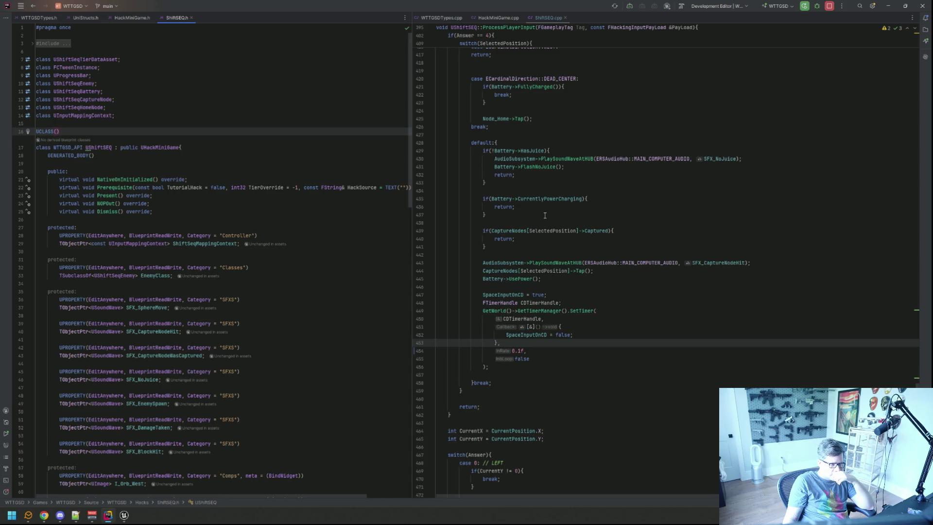
pyautogui.scroll(7, 544, 215)
pyautogui.scroll(-14, 544, 216)
pyautogui.scroll(-5, 545, 216)
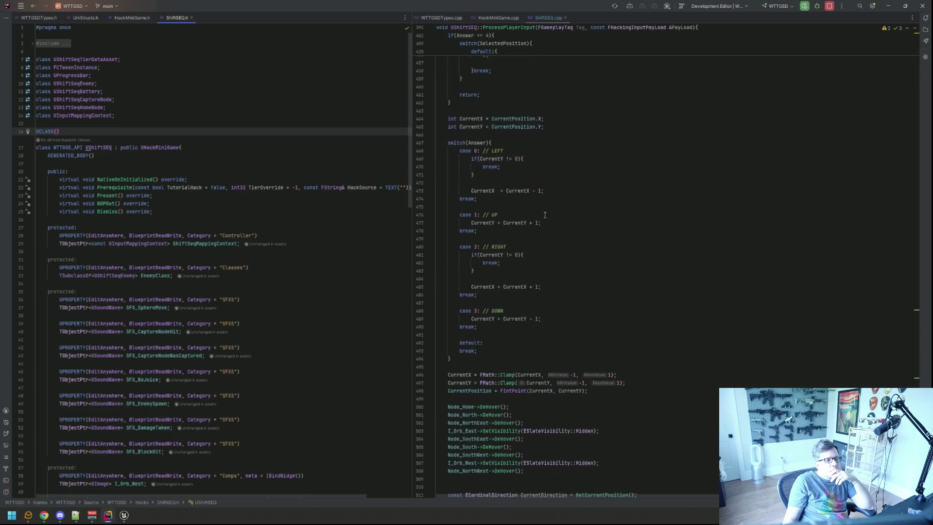
pyautogui.scroll(-9, 559, 212)
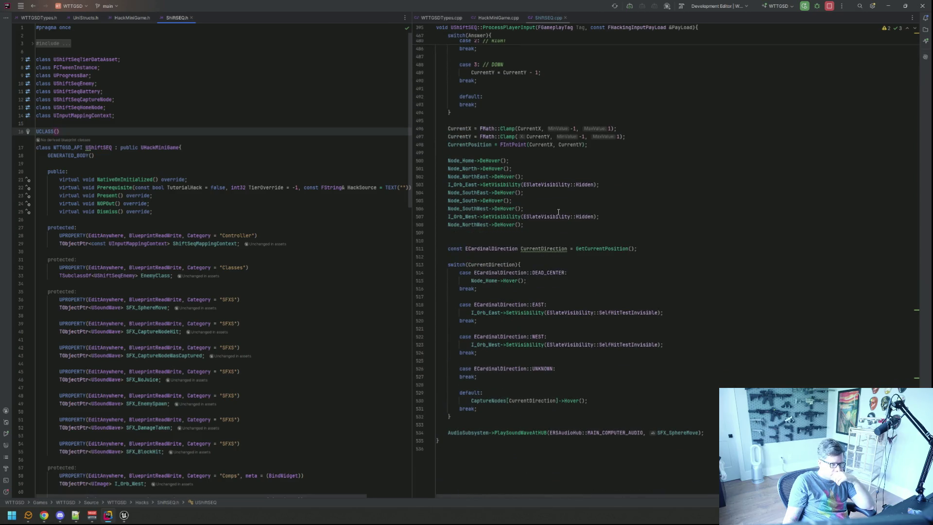
pyautogui.click(511, 280)
pyautogui.scroll(5, 559, 268)
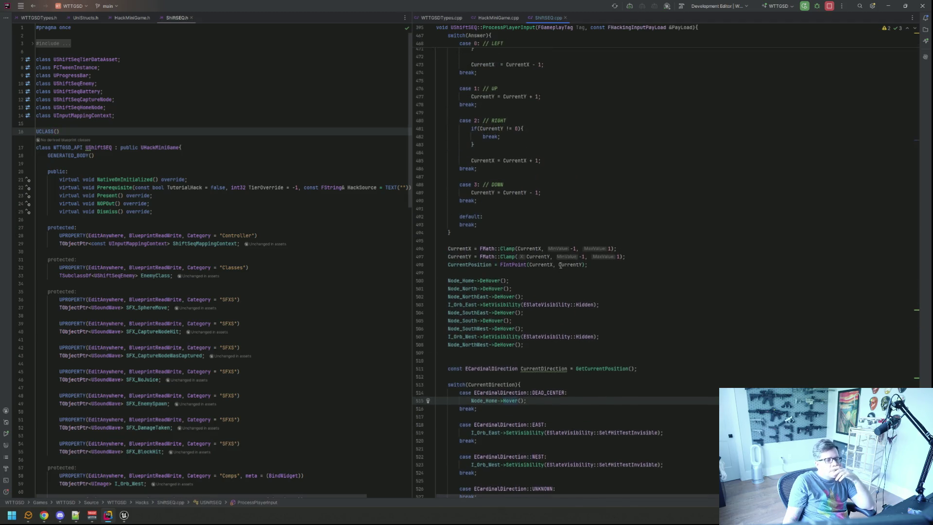
pyautogui.scroll(20, 560, 264)
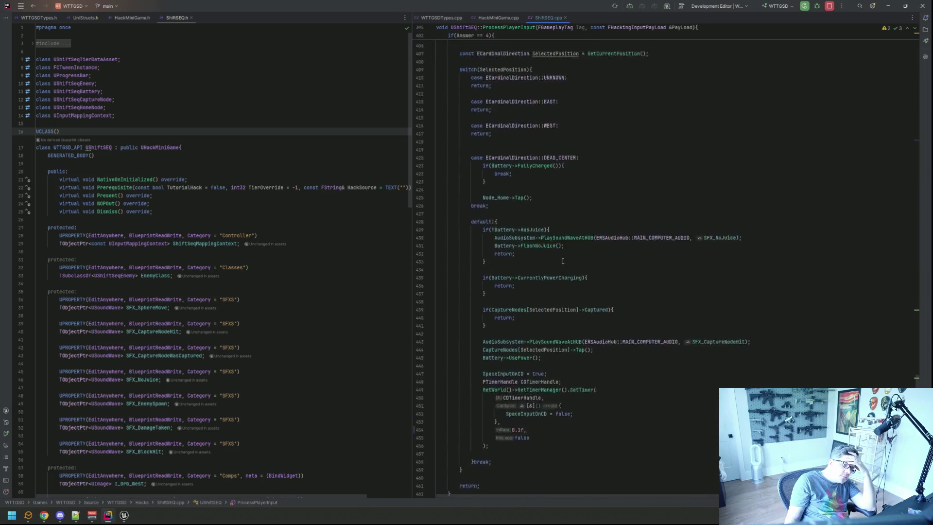
pyautogui.click(564, 247)
pyautogui.scroll(10, 565, 250)
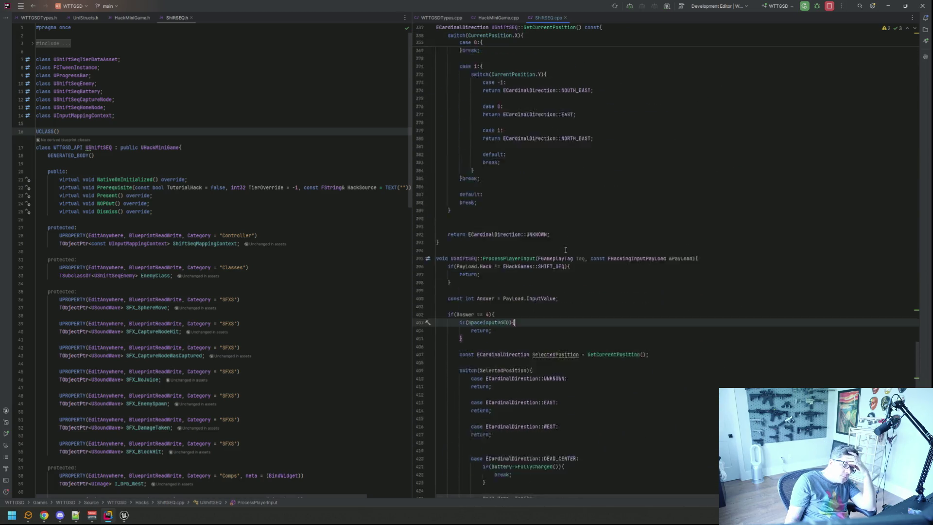
pyautogui.scroll(15, 565, 251)
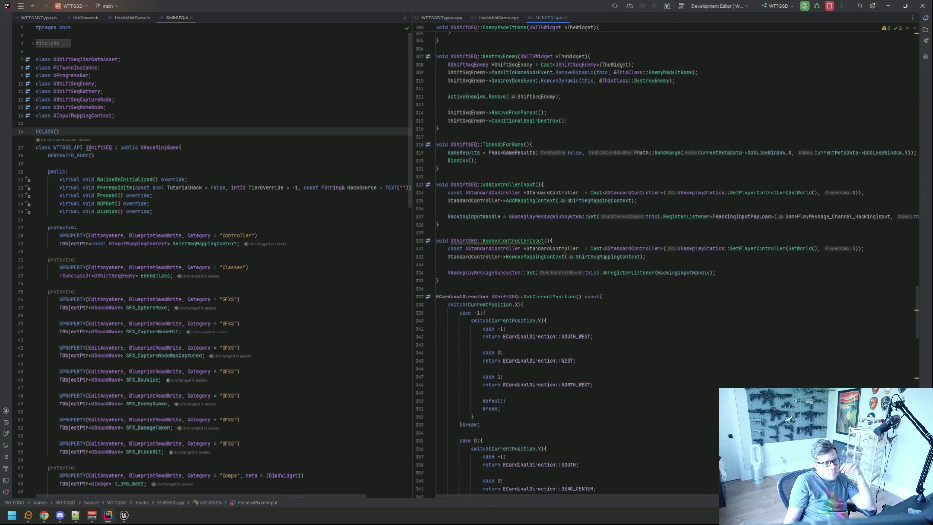
pyautogui.scroll(17, 564, 254)
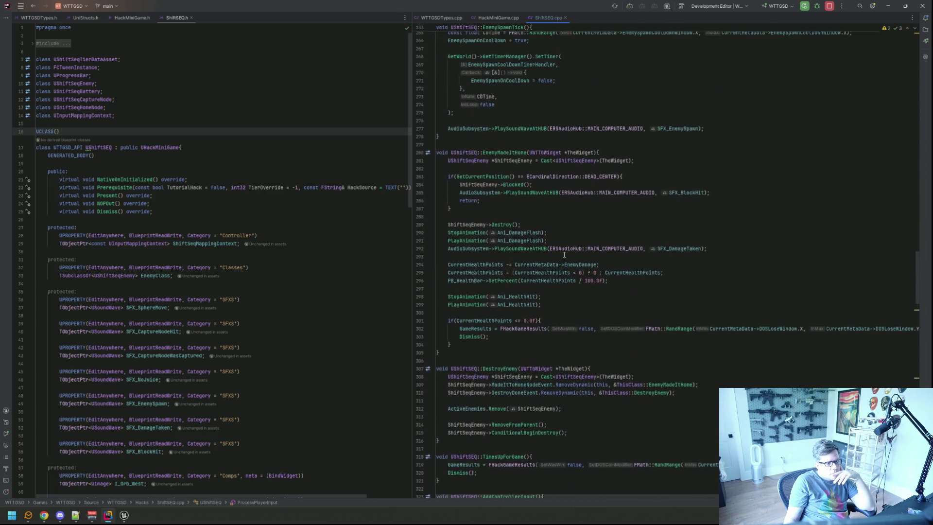
pyautogui.scroll(20, 564, 254)
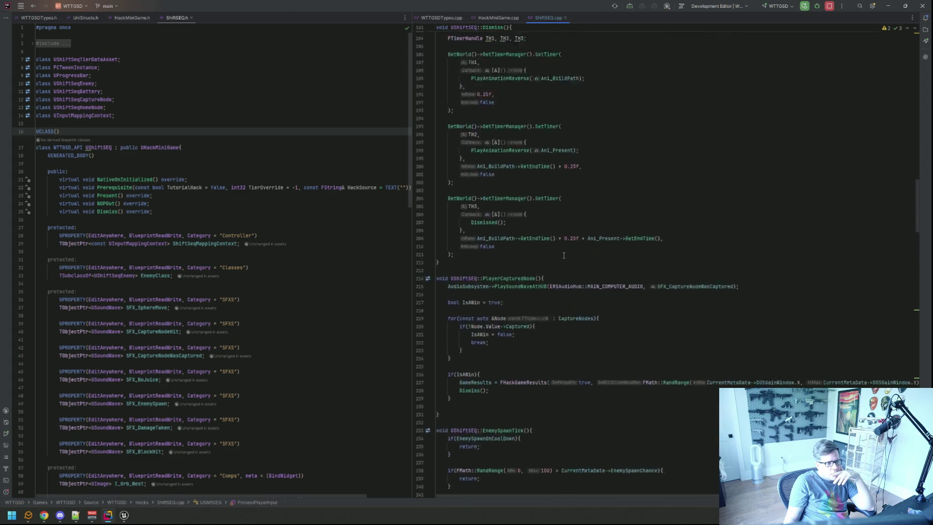
pyautogui.scroll(-20, 562, 256)
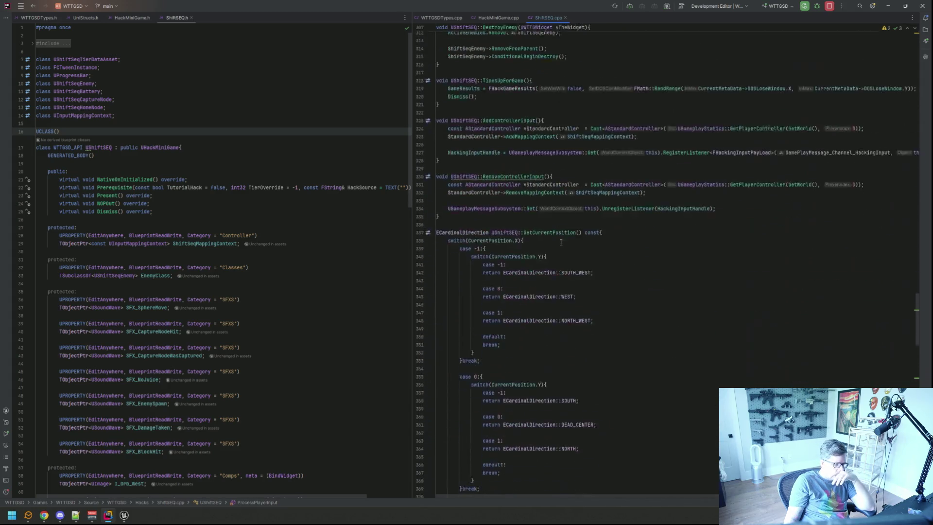
pyautogui.scroll(-9, 561, 242)
pyautogui.scroll(9, 562, 243)
pyautogui.scroll(12, 562, 243)
pyautogui.scroll(-6, 562, 244)
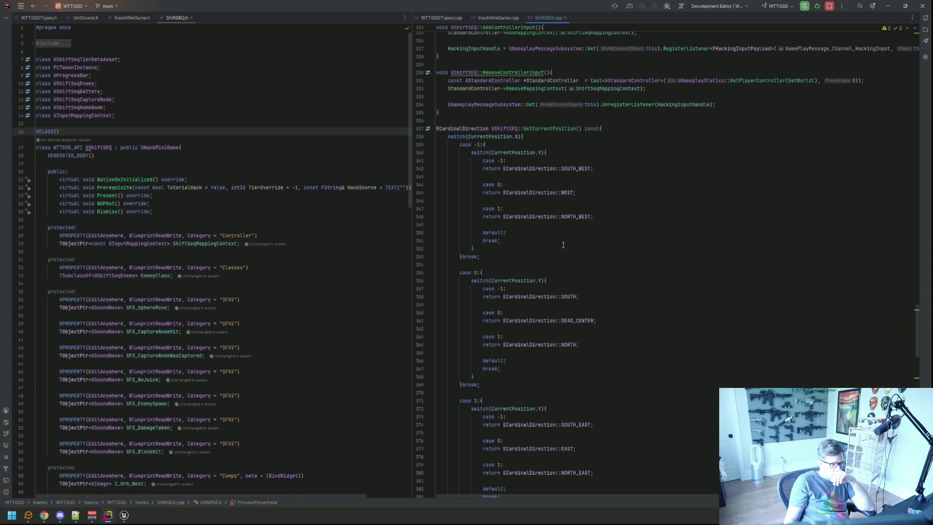
pyautogui.scroll(-7, 563, 245)
pyautogui.scroll(-7, 563, 245)
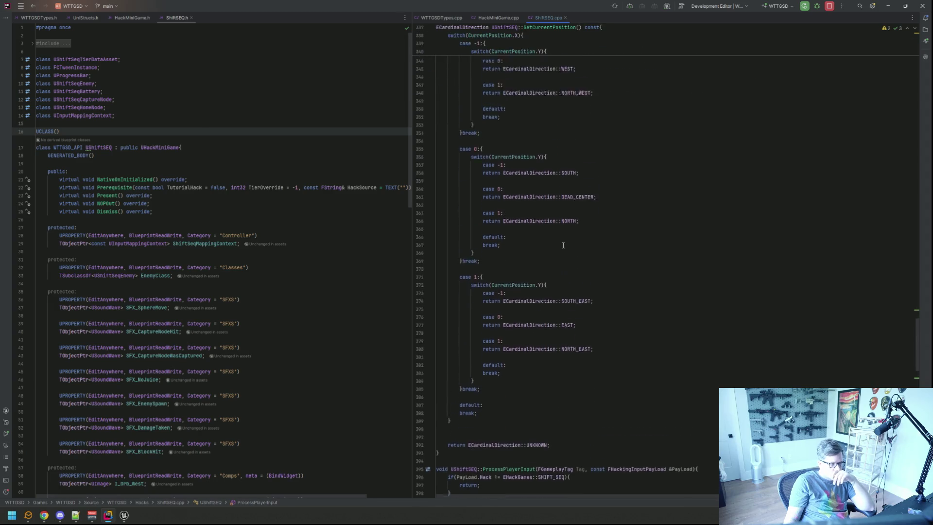
pyautogui.scroll(-6, 562, 245)
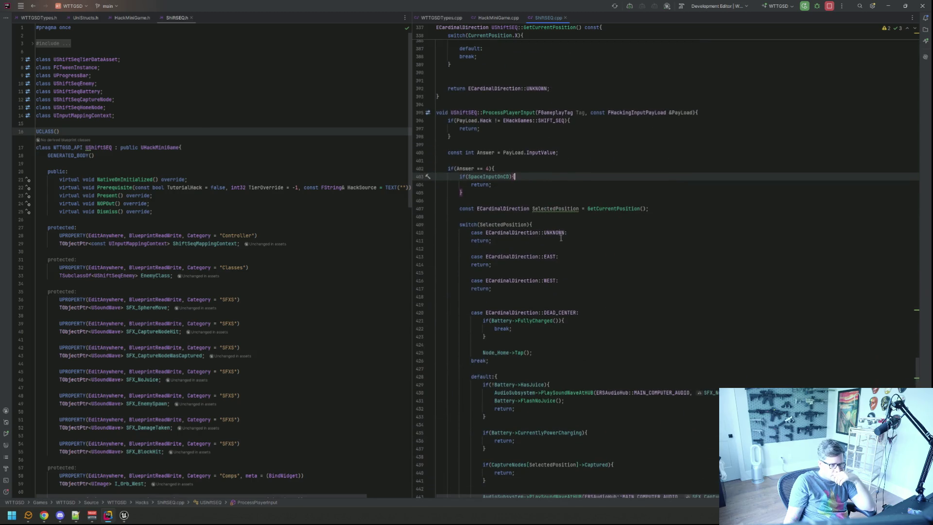
pyautogui.click(574, 240)
pyautogui.scroll(-6, 574, 240)
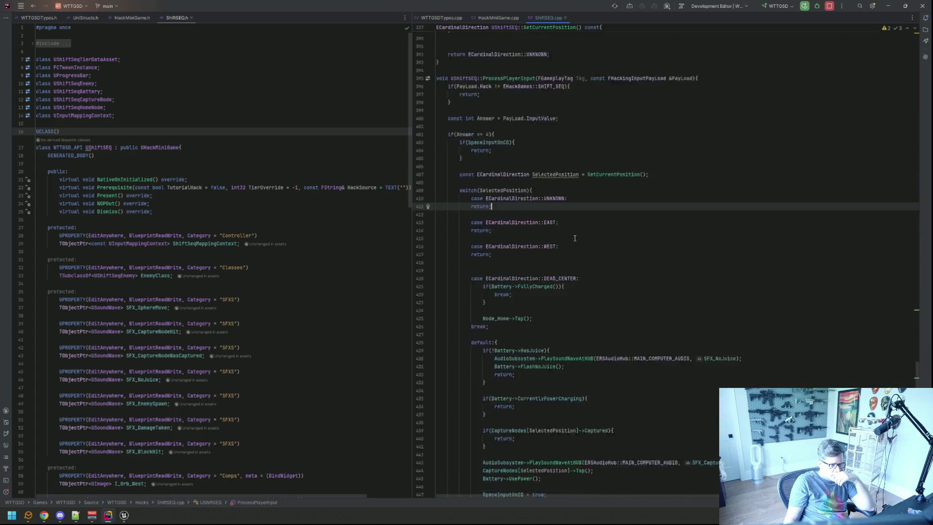
pyautogui.scroll(-2, 567, 216)
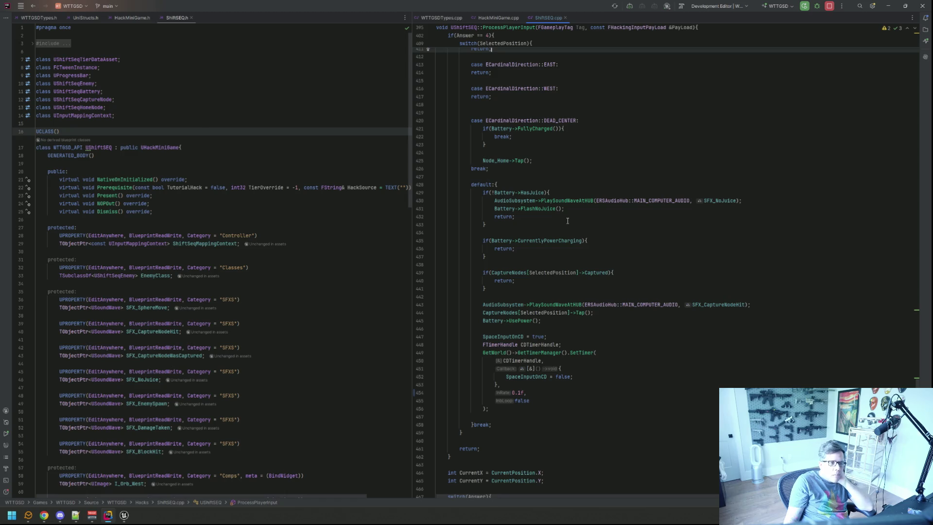
pyautogui.scroll(5, 567, 221)
pyautogui.scroll(-15, 567, 220)
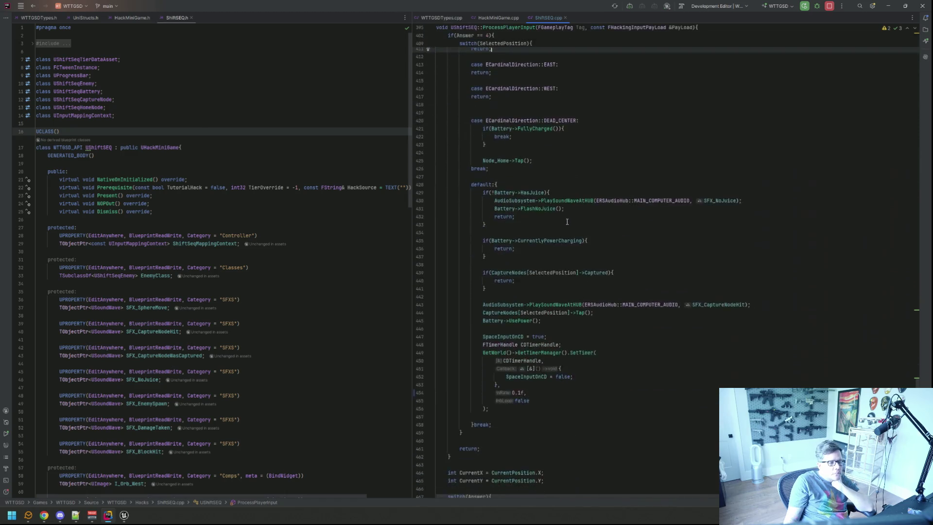
pyautogui.scroll(-3, 567, 222)
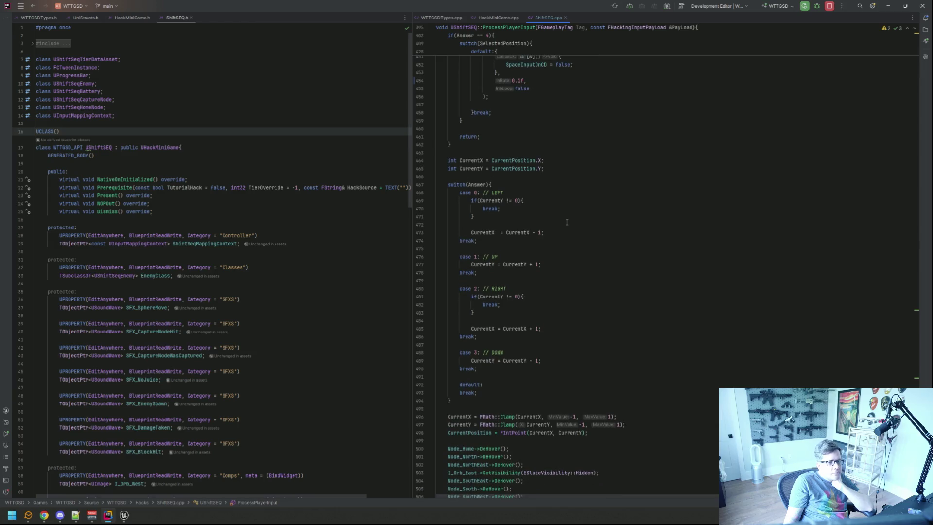
pyautogui.scroll(-5, 567, 221)
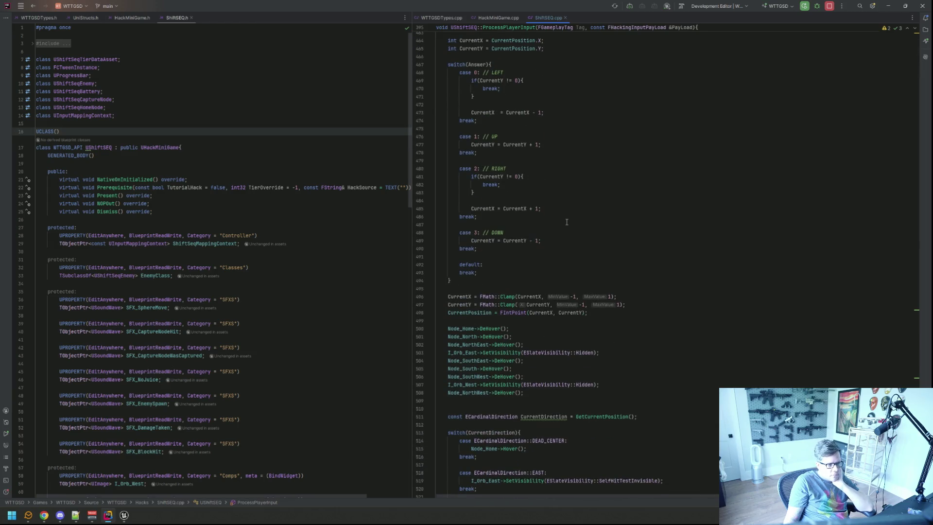
pyautogui.scroll(-4, 567, 222)
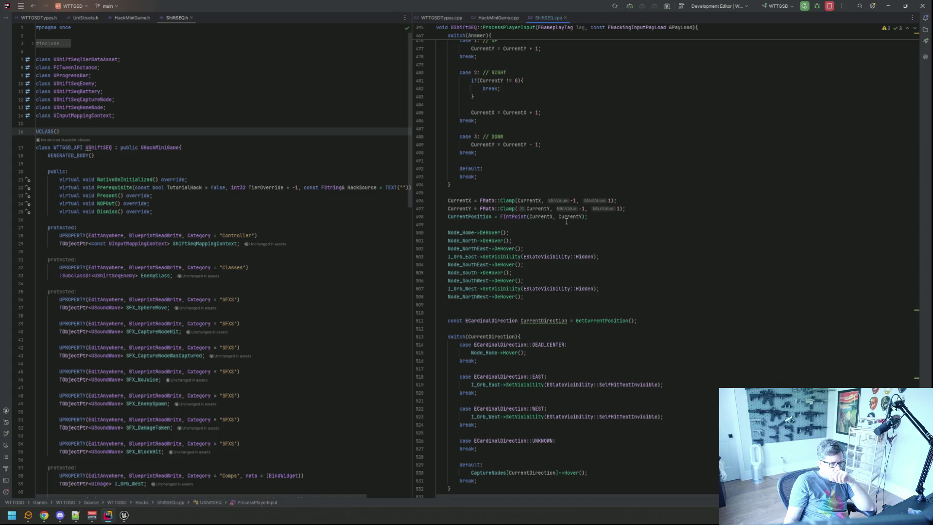
pyautogui.scroll(-3, 567, 221)
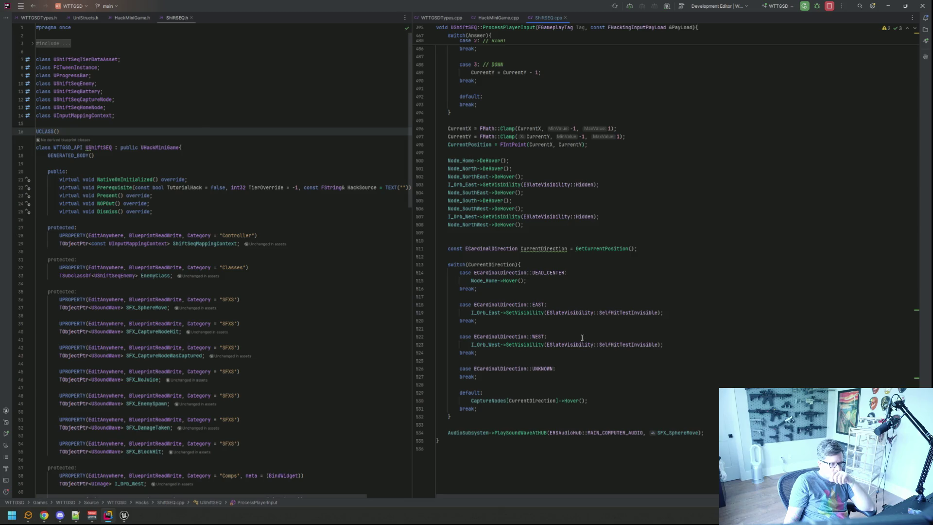
pyautogui.click(577, 400)
# Open ShiftSeqCaptureNode.h in the left pane beside the Hover definition in ShiftSeqCaptureNode.cpp.
pyautogui.hotkey('ctrl', 'b')
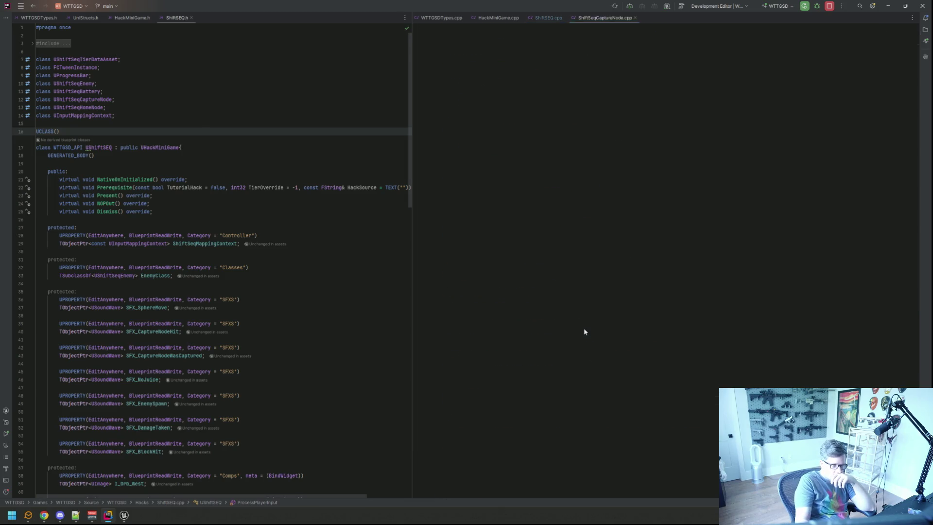
pyautogui.click(528, 339)
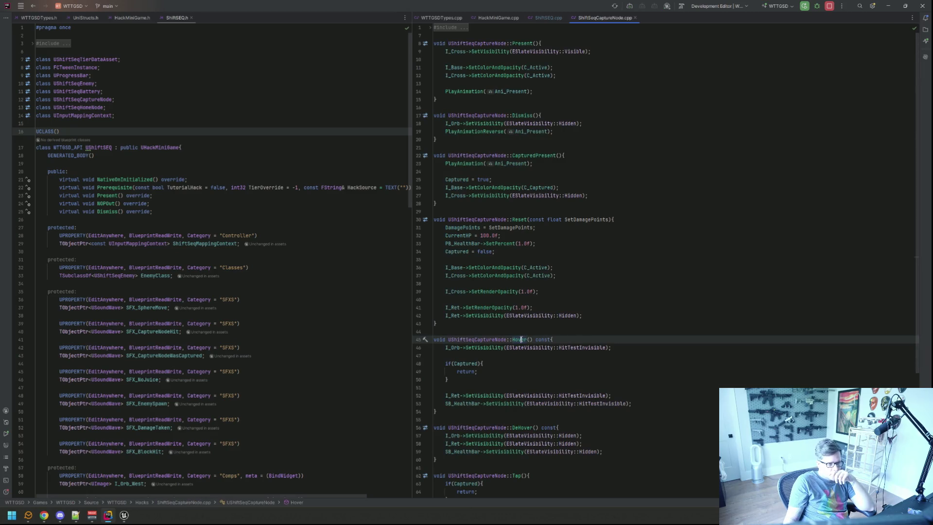
pyautogui.hotkey('ctrl', 'alt', 'Home')
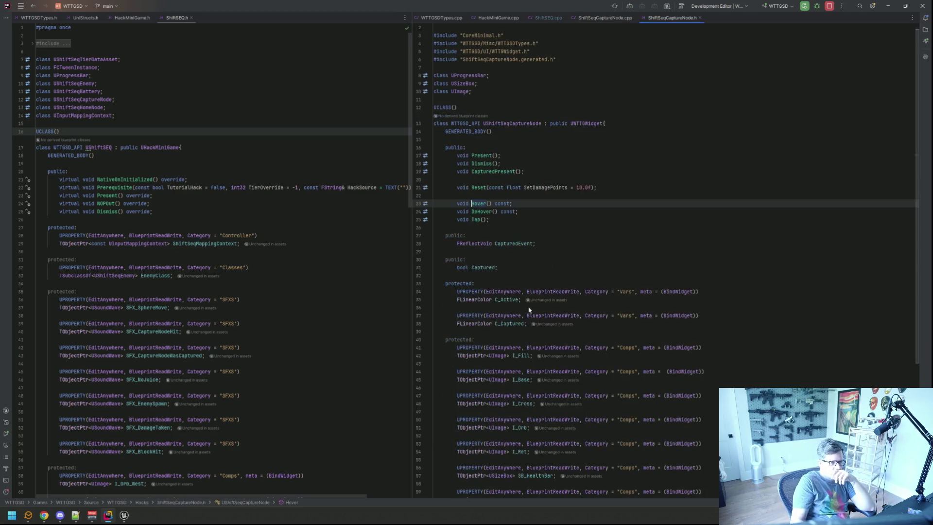
pyautogui.moveTo(663, 18)
pyautogui.mouseDown()
pyautogui.moveTo(406, 53)
pyautogui.moveTo(228, 18)
pyautogui.mouseUp()
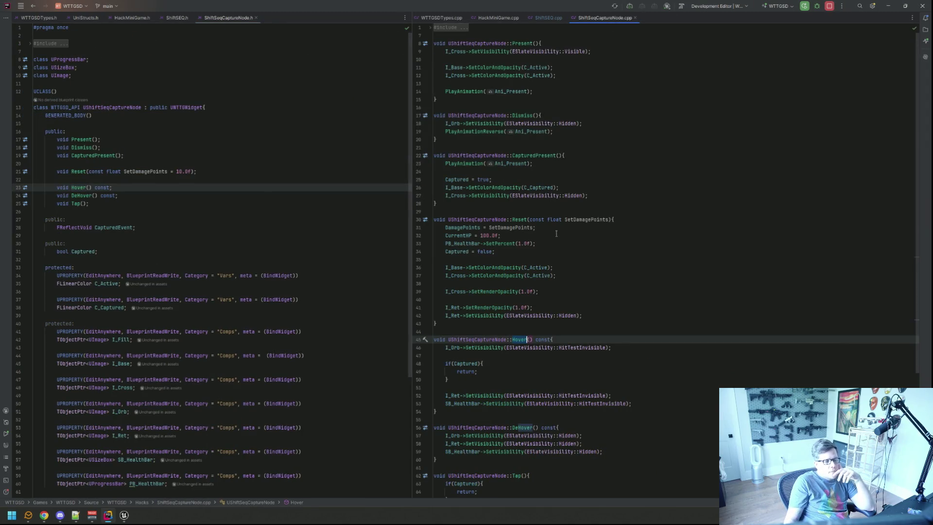
pyautogui.scroll(-5, 545, 230)
pyautogui.click(509, 251)
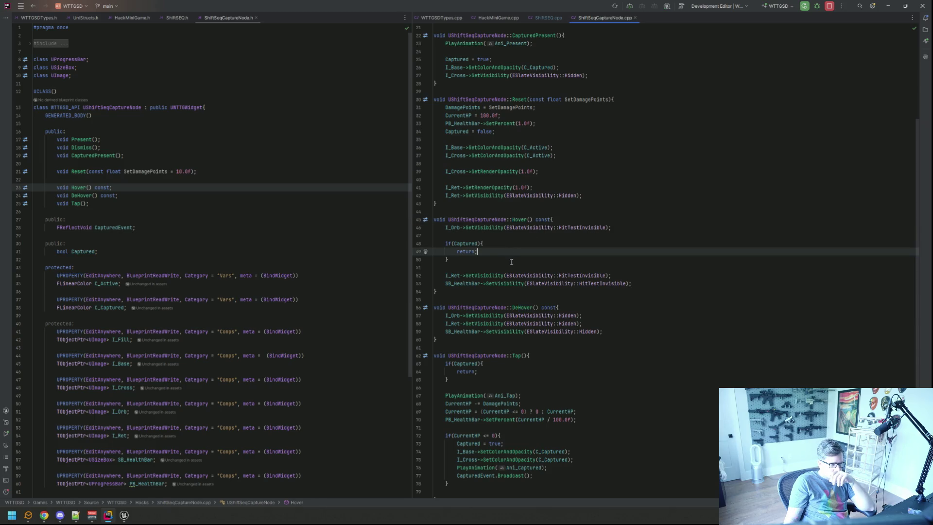
pyautogui.click(531, 258)
# Search the file for SB_Health and examine the early return in Hover's Captured check.
pyautogui.hotkey('ctrl', 'f')
pyautogui.write('SB_Healther')
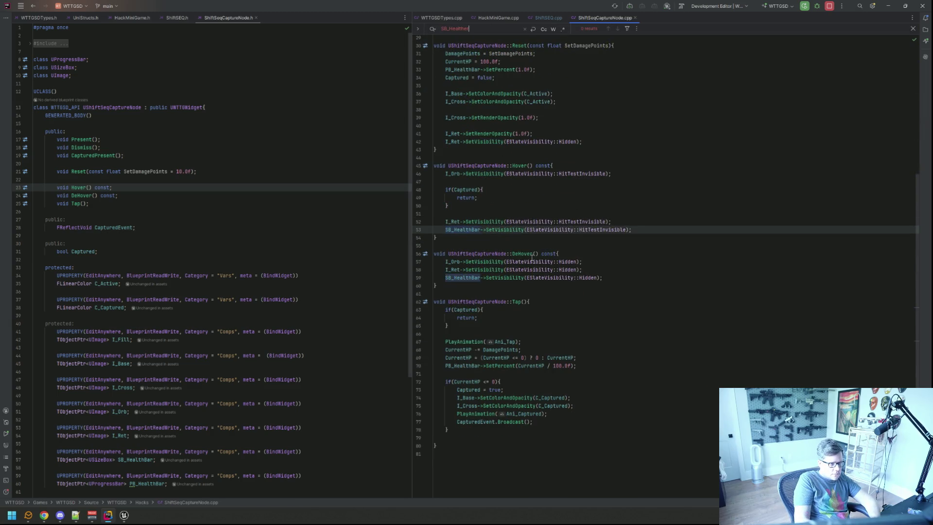
pyautogui.press('BackSpace')
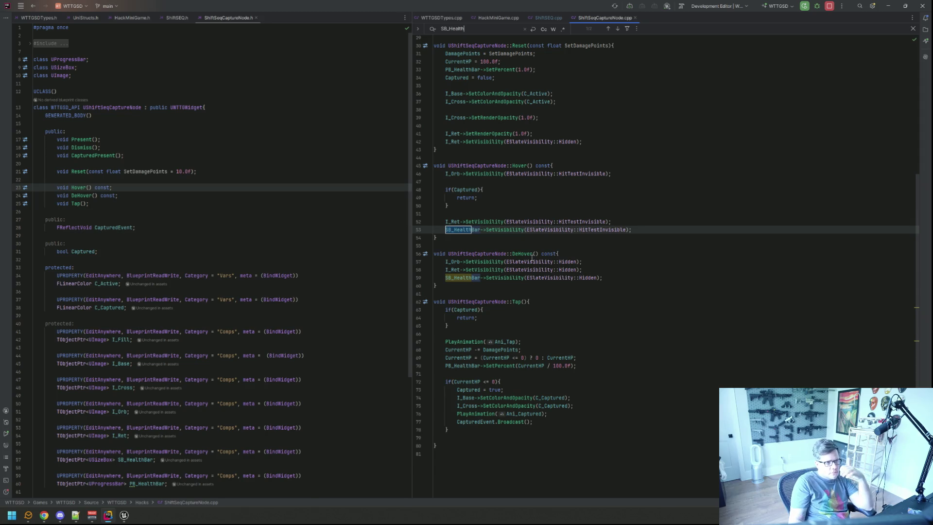
pyautogui.scroll(3, 482, 266)
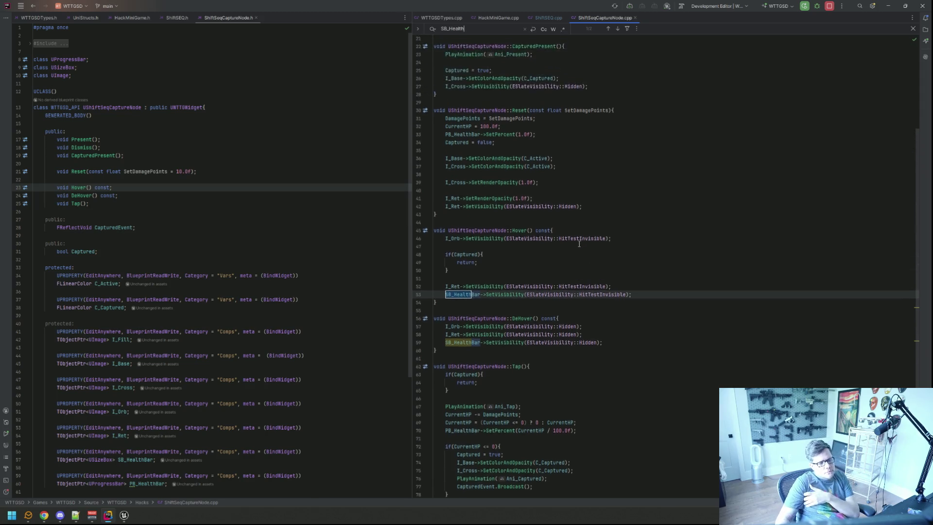
pyautogui.doubleClick(462, 269)
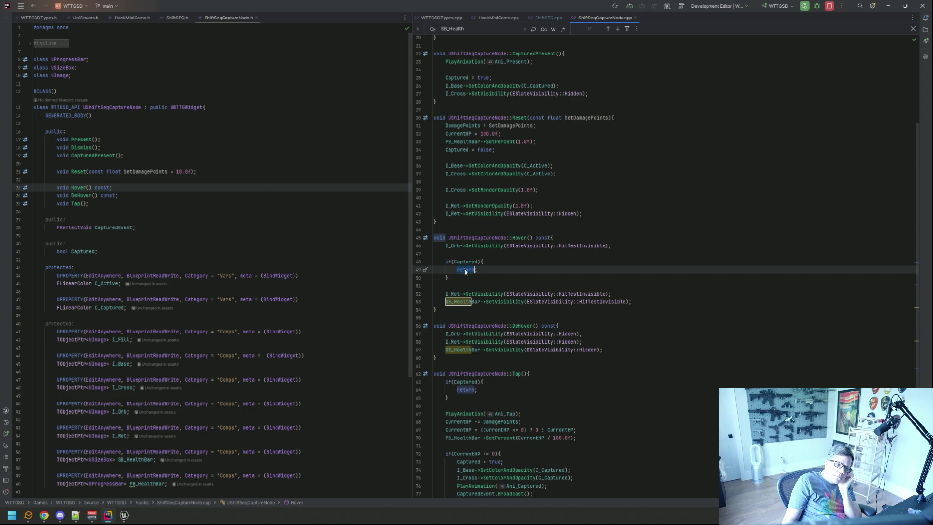
pyautogui.click(490, 265)
# Review the code following the Captured check, then close the SB_Health search.
pyautogui.scroll(5, 490, 269)
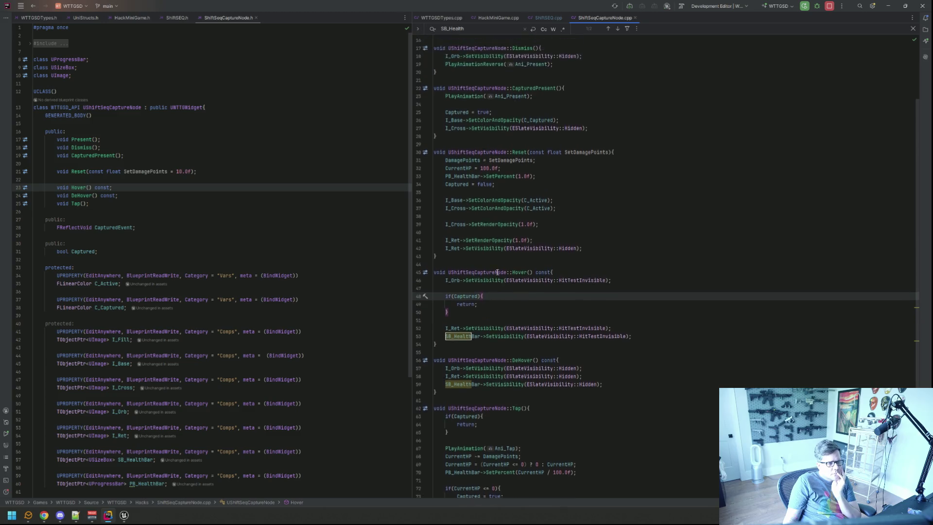
pyautogui.scroll(-1, 497, 273)
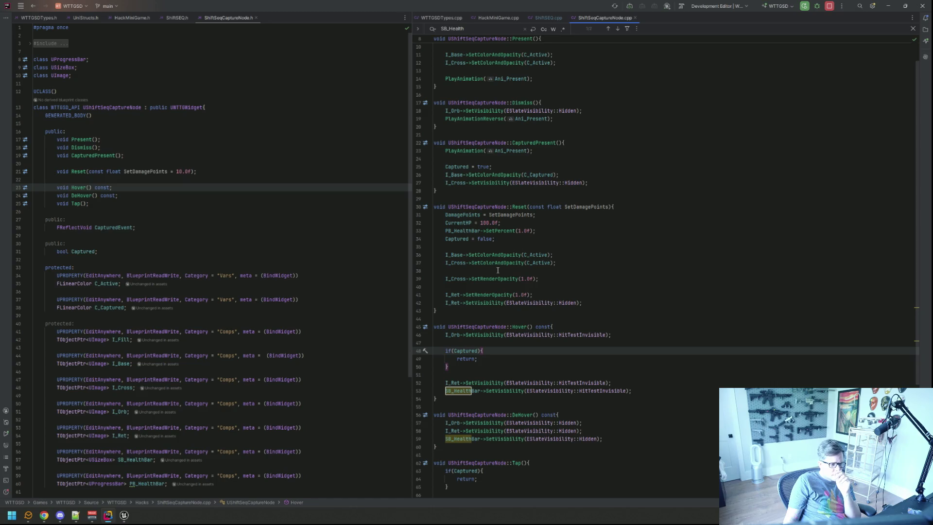
pyautogui.scroll(-2, 497, 271)
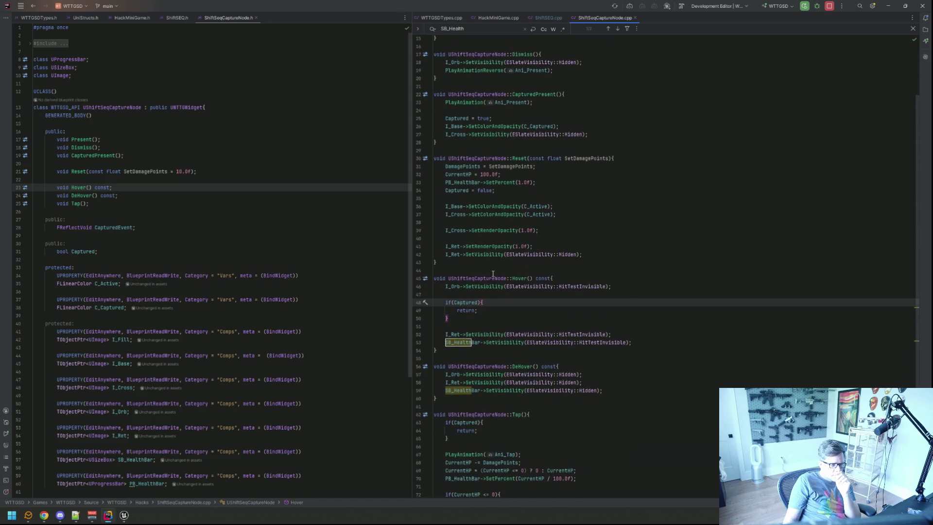
pyautogui.scroll(-3, 492, 273)
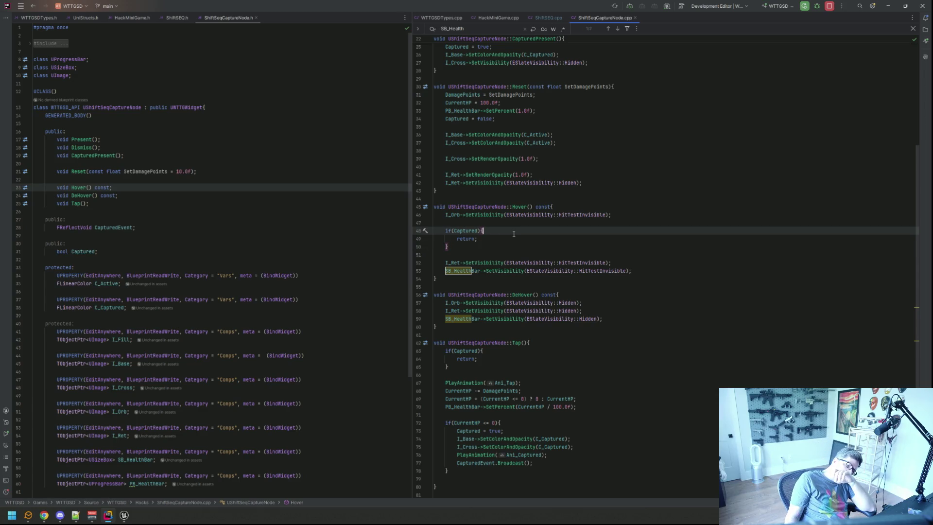
pyautogui.scroll(-2, 515, 234)
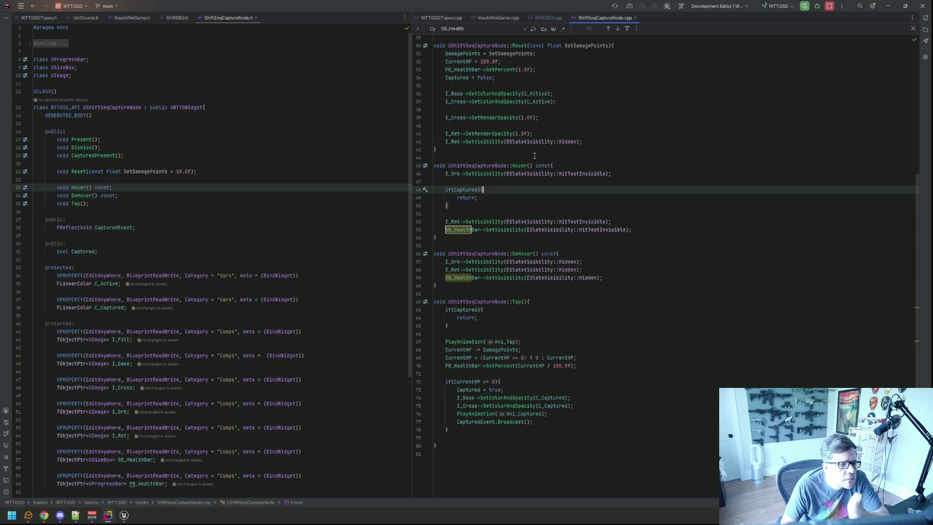
pyautogui.click(497, 215)
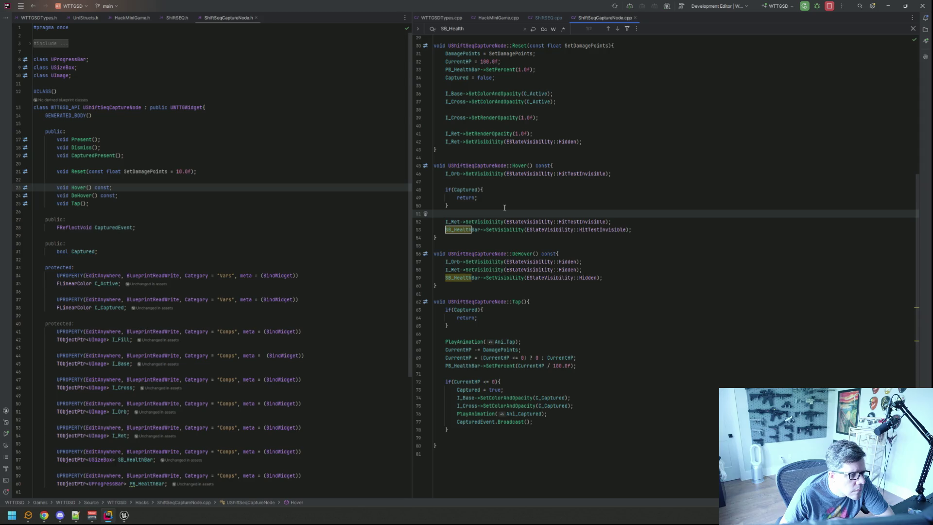
pyautogui.click(505, 208)
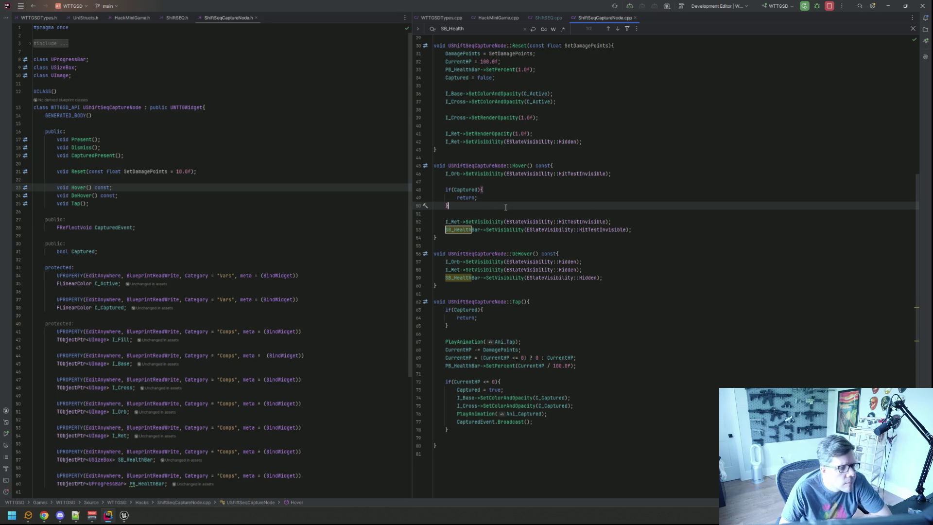
pyautogui.press('Escape')
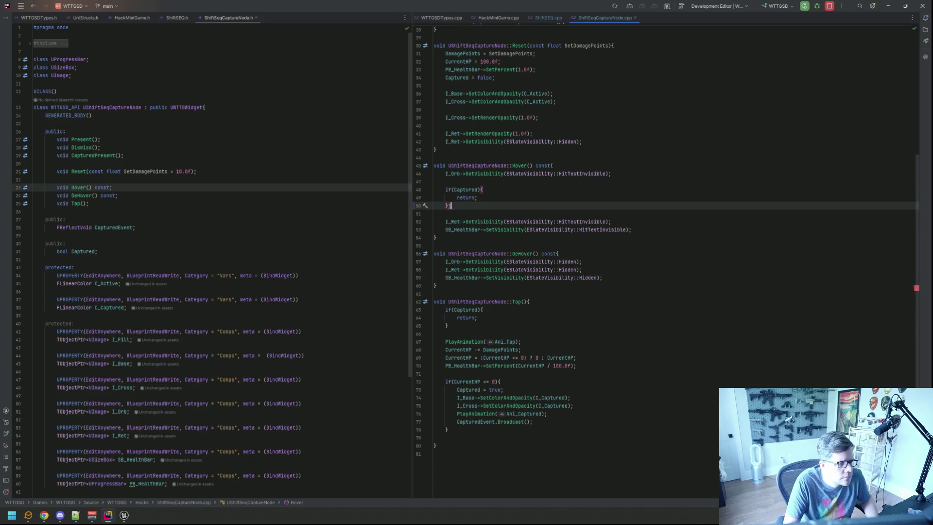
# Jump from the Reset definition to where Reset is called.
pyautogui.click(524, 45)
pyautogui.rightClick(523, 45)
pyautogui.press('Escape')
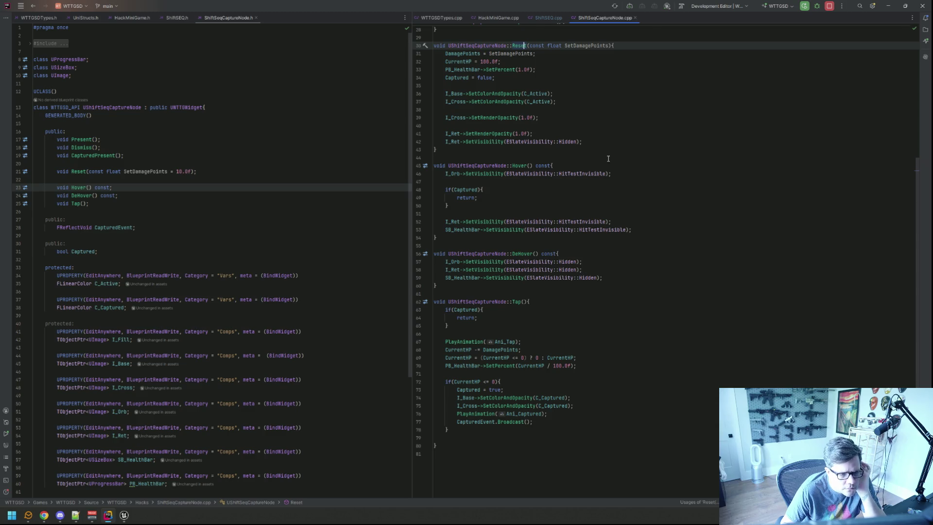
pyautogui.hotkey('ctrl', 'b')
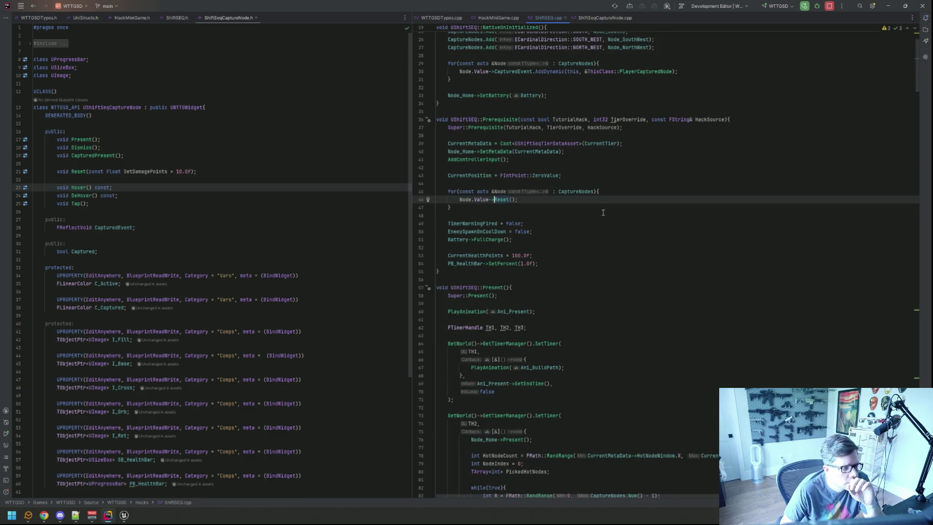
# Go back to Reset's definition in ShiftSeqCaptureNode.cpp and place the caret in CapturedPresent.
pyautogui.scroll(3, 603, 212)
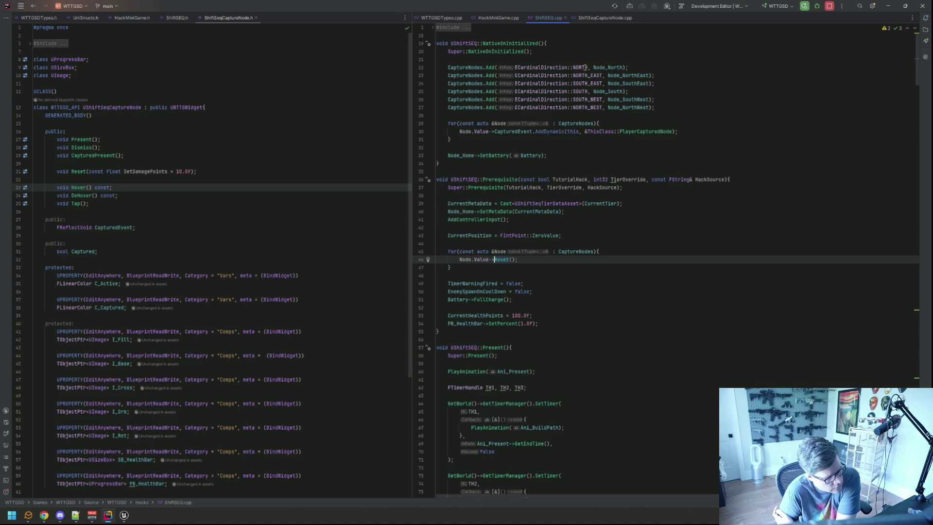
pyautogui.hotkey('ctrl', 'b')
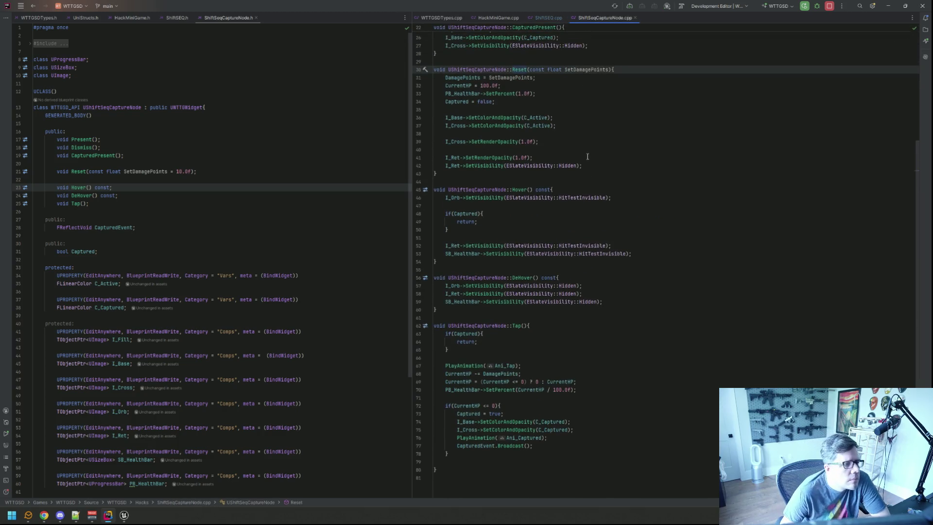
pyautogui.scroll(6, 585, 161)
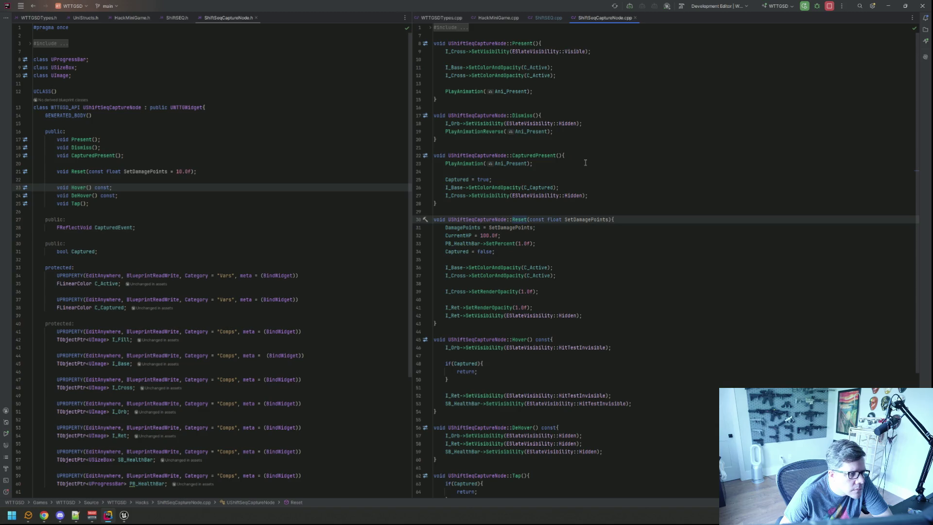
pyautogui.click(587, 159)
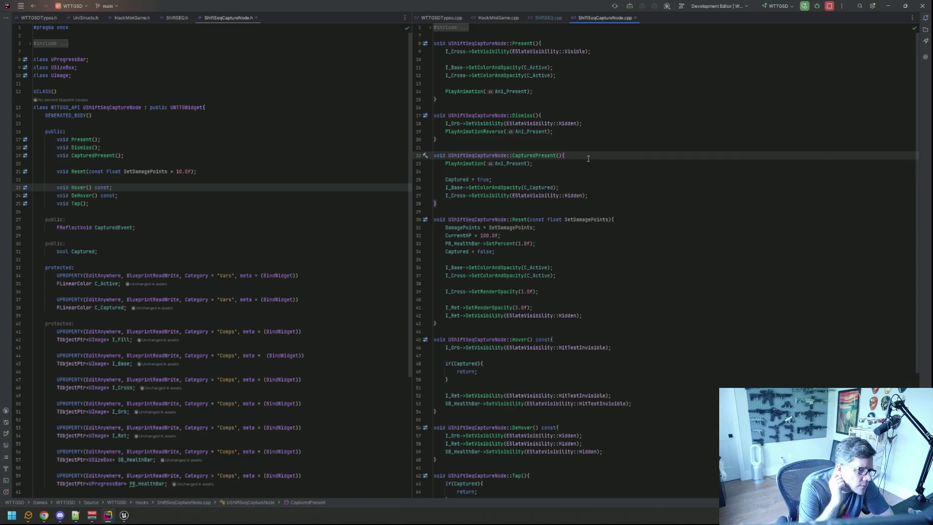
pyautogui.scroll(-8, 559, 194)
# Add RLOG("wtfbbq"); inside Hover's if(Captured) block and recompile with Live Coding.
pyautogui.click(523, 219)
pyautogui.write('\\')
pyautogui.press('Return')
pyautogui.press('BackSpace')
pyautogui.press('Return')
pyautogui.write('RLOG')
pyautogui.press('Return')
pyautogui.write('"wtfbbq");')
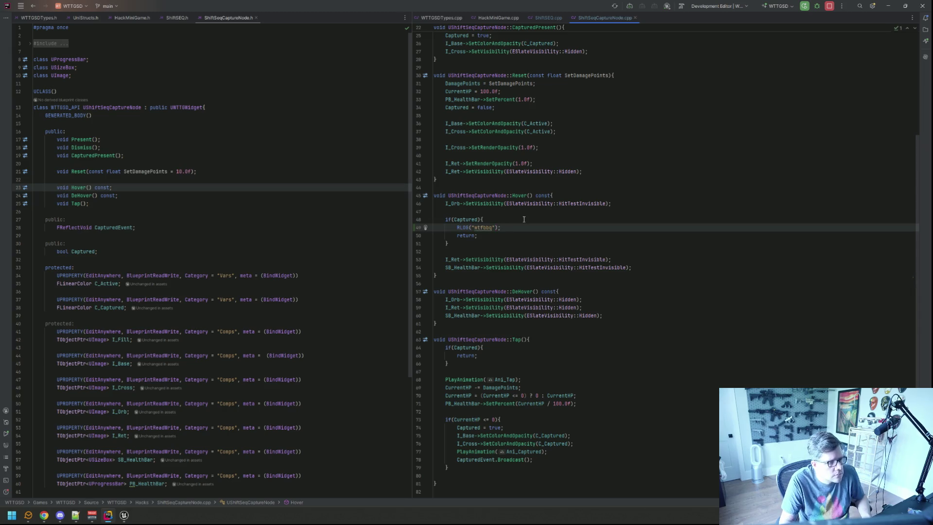
pyautogui.hotkey('ctrl', 'alt', 'F11')
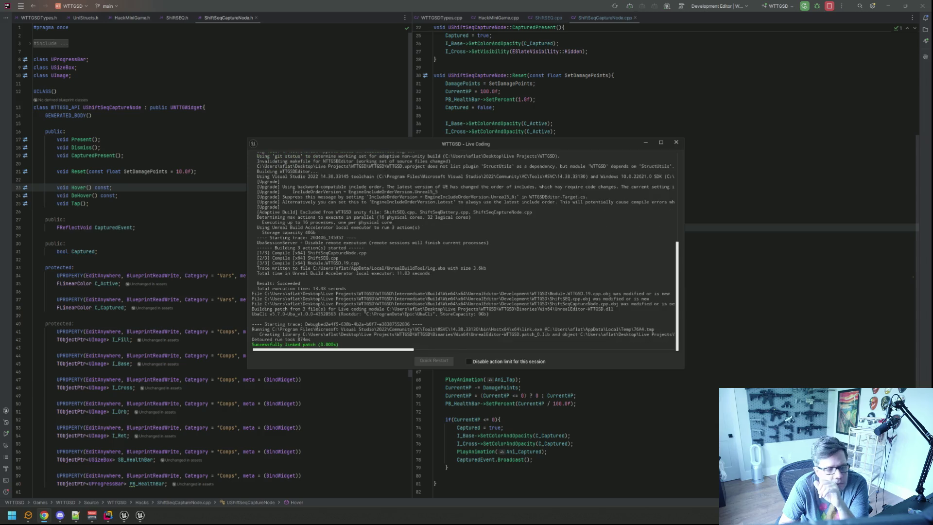
# Close the Live Coding log, bring Unreal Editor forward and clear the Output Log.
pyautogui.click(675, 144)
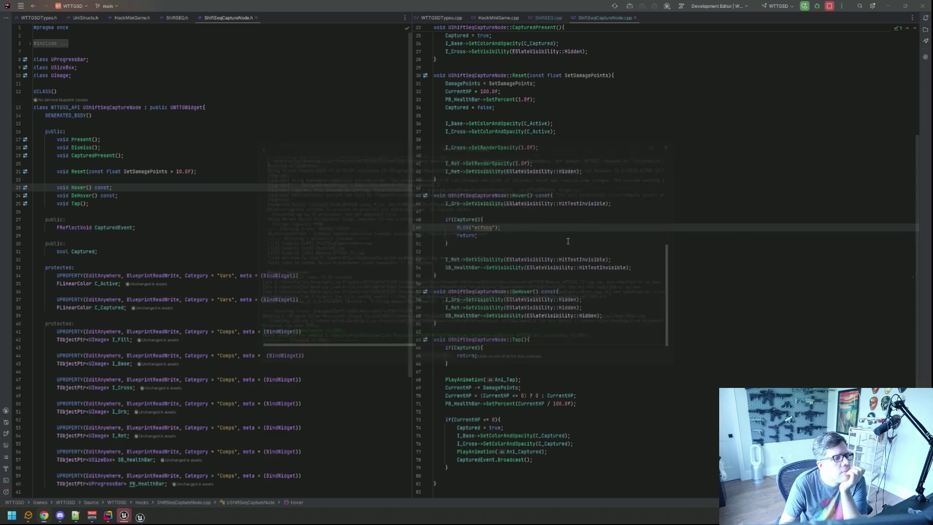
pyautogui.moveTo(125, 515)
pyautogui.click(142, 480)
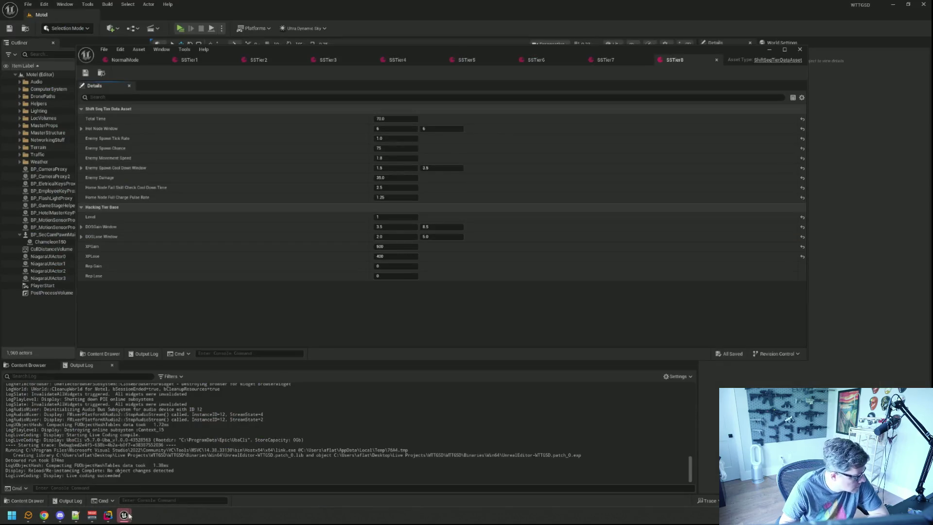
pyautogui.click(108, 515)
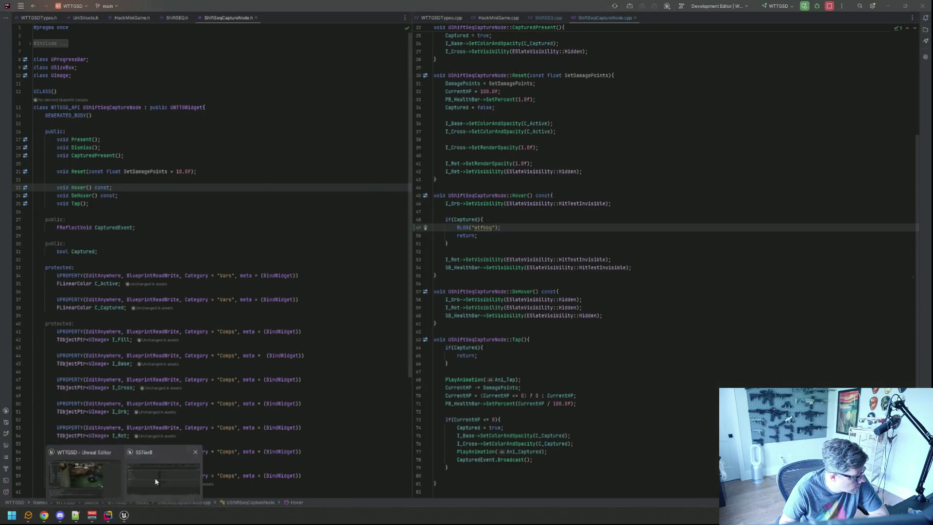
pyautogui.click(155, 481)
pyautogui.rightClick(275, 384)
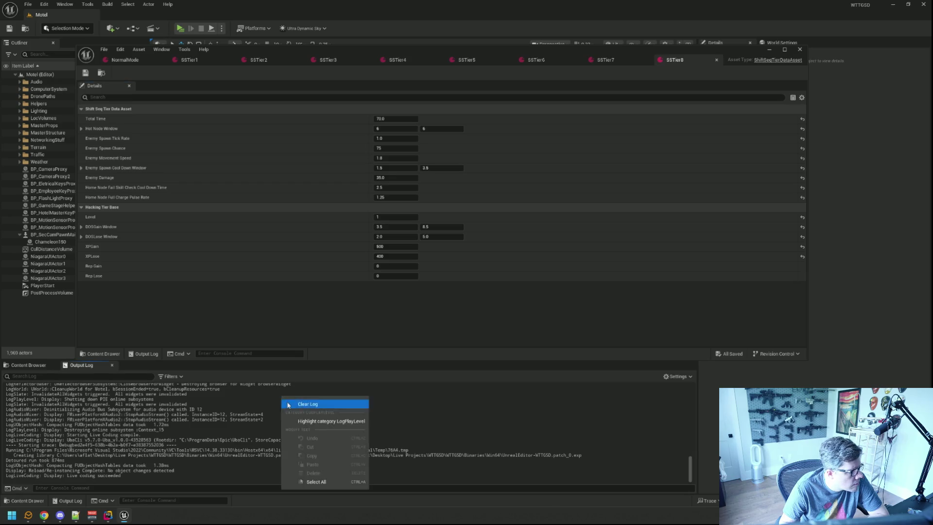
pyautogui.click(296, 402)
pyautogui.moveTo(349, 50); pyautogui.dragTo(347, 46)
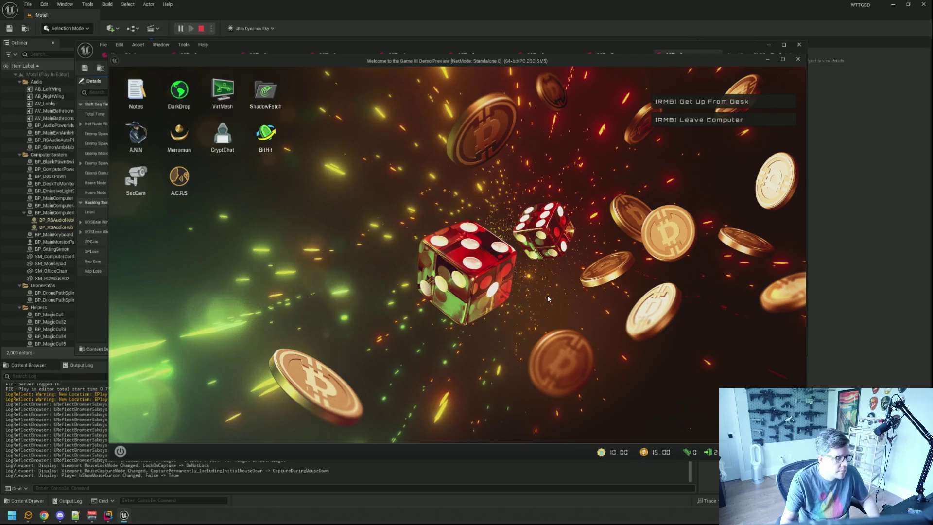
# Run TriggerHack 5 to launch the SHIFTSEQ hack.
pyautogui.press('5')
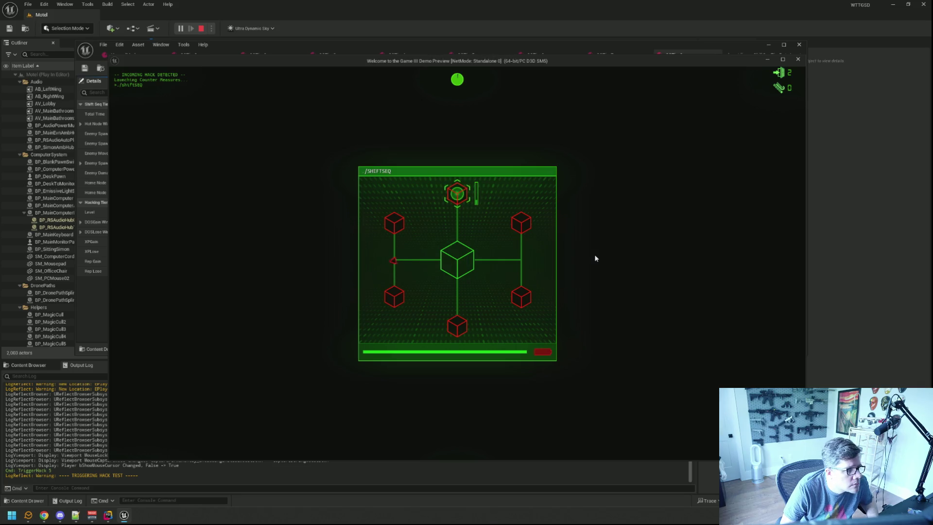
# Clear the top node and destroy the bottom arrow, returning to the centre node.
pyautogui.press('s')
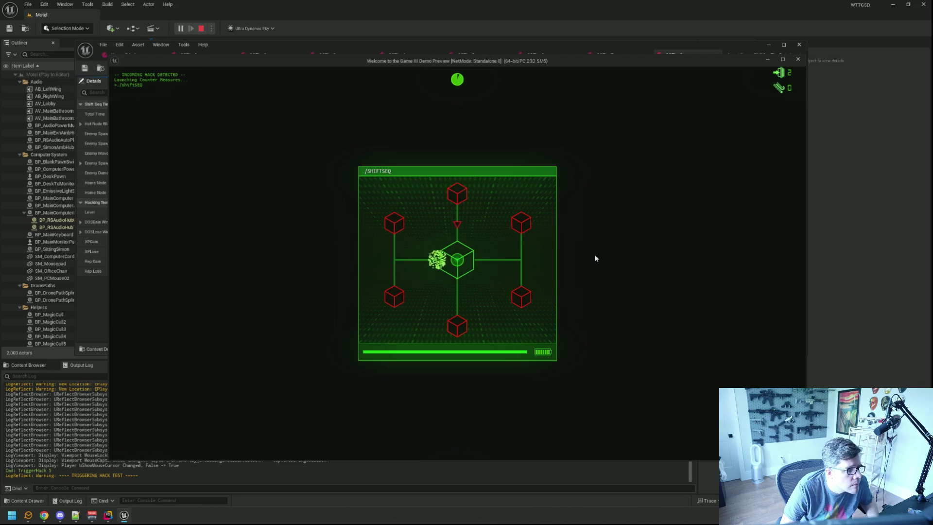
pyautogui.press('w')
pyautogui.press('s')
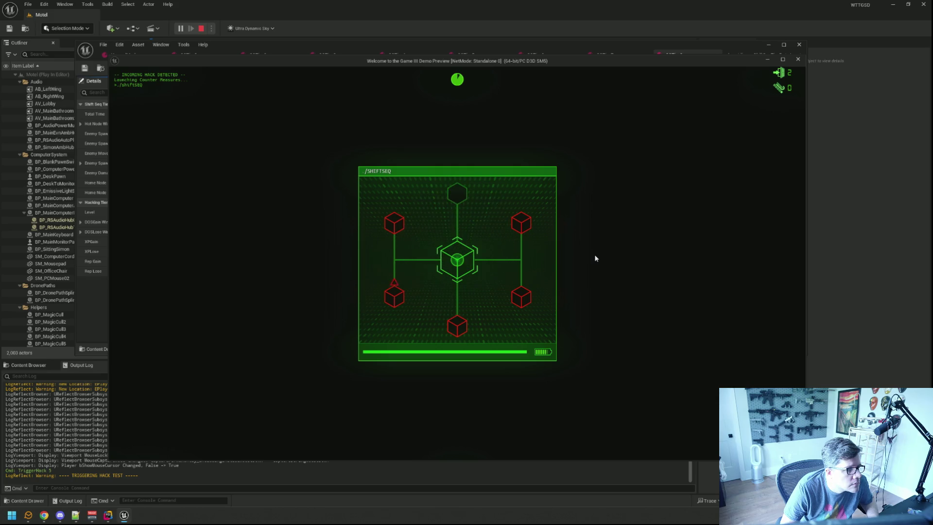
pyautogui.press('w')
pyautogui.press('s')
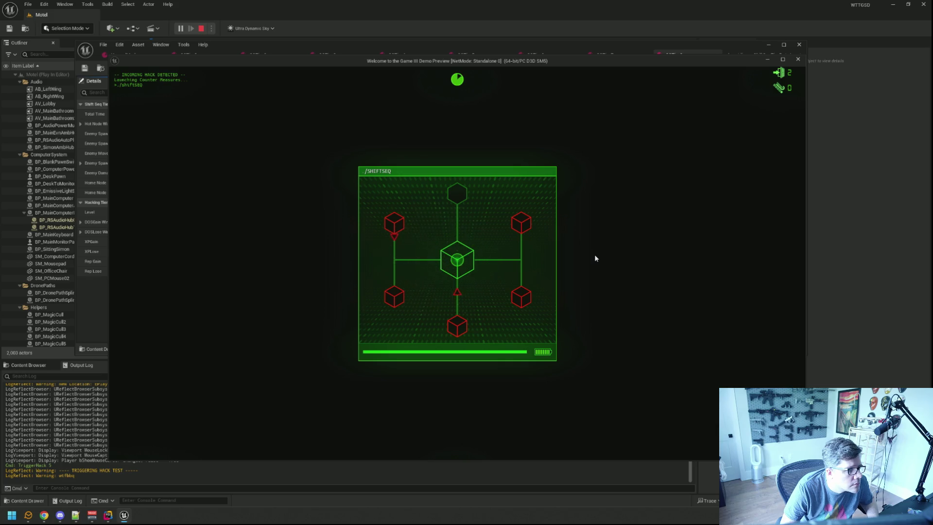
pyautogui.press('s')
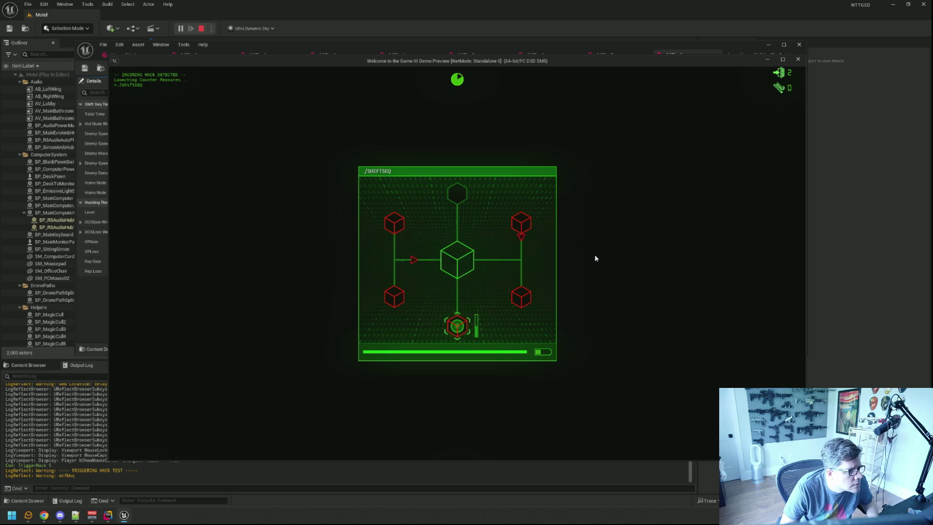
pyautogui.press('w')
pyautogui.press('s')
pyautogui.press('w')
# Destroy the right arrow and capture the upper-right node, returning to centre.
pyautogui.press('d')
pyautogui.press('w')
pyautogui.press('s')
pyautogui.press('a')
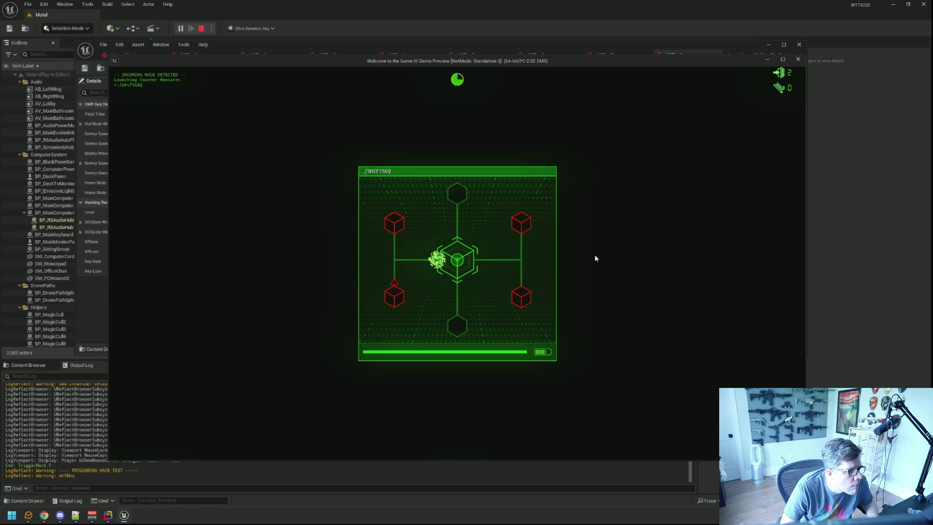
pyautogui.press('d')
pyautogui.press('w')
pyautogui.press('s')
pyautogui.press('a')
pyautogui.press('a')
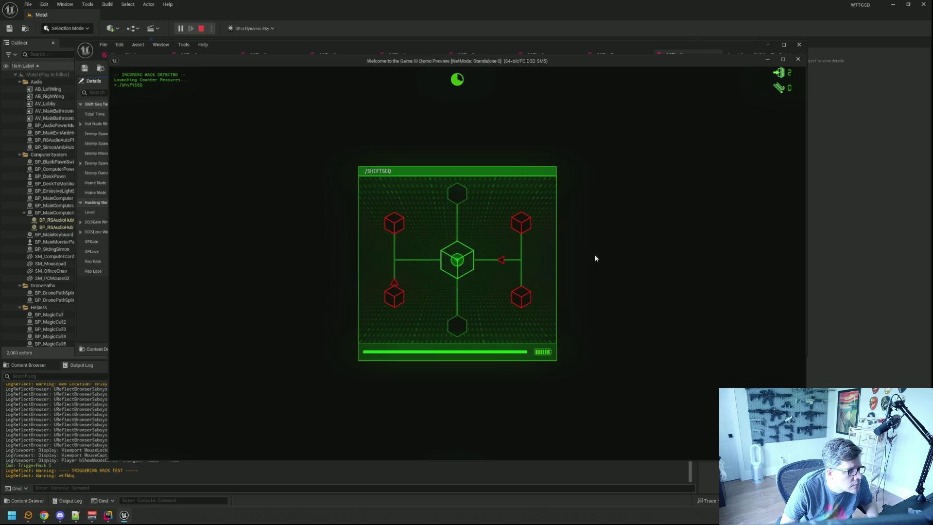
pyautogui.press('d')
pyautogui.press('w')
pyautogui.press('s')
pyautogui.press('a')
# Capture the lower-right node, then move the marker onto the centre cube.
pyautogui.press('d')
pyautogui.press('s')
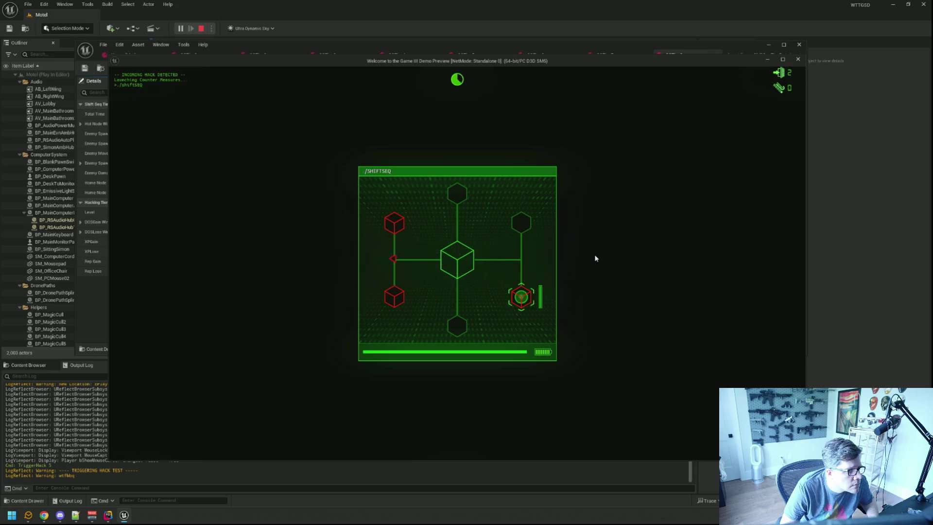
pyautogui.press('w')
pyautogui.press('a')
pyautogui.press('d')
pyautogui.press('s')
pyautogui.press('w')
pyautogui.press('a')
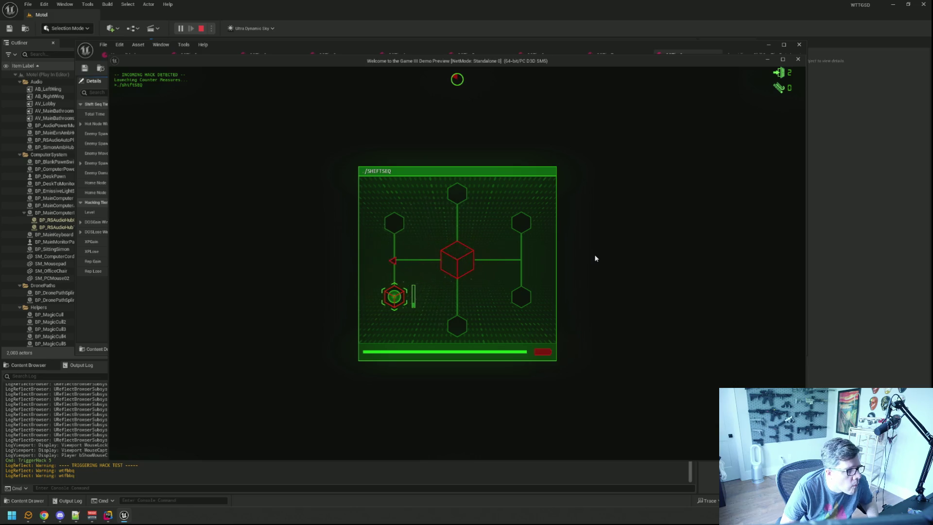
pyautogui.press('Right')
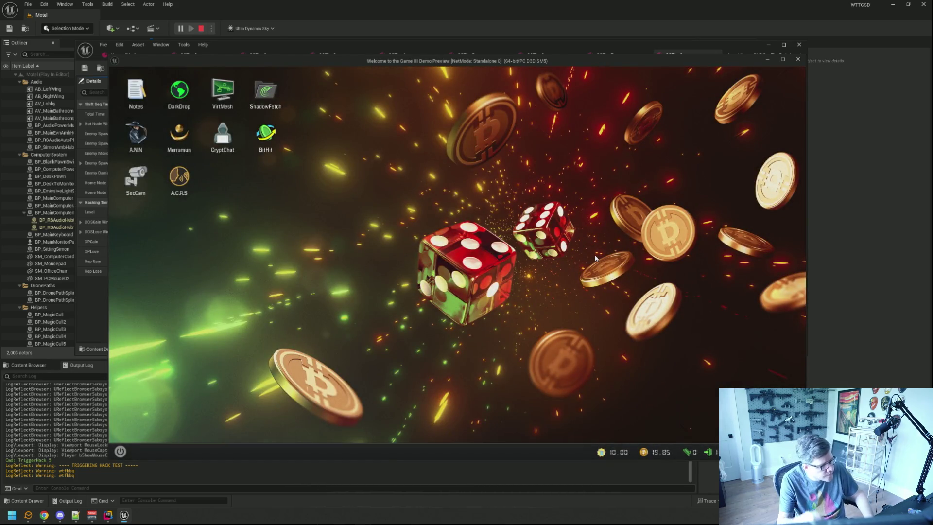
# Rerun TriggerHack 5 from the in-game console, then stop the play session with Esc.
pyautogui.press('`')
pyautogui.press('Up')
pyautogui.press('Return')
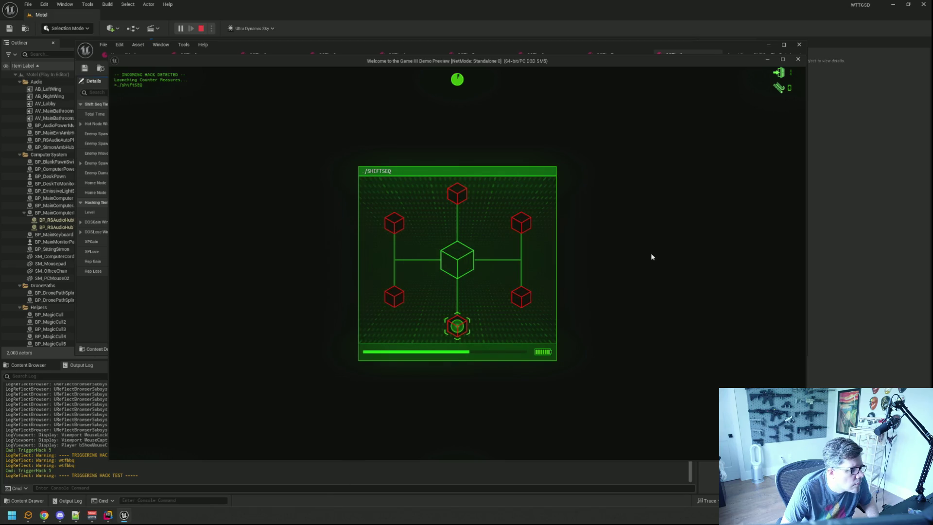
pyautogui.press('Escape')
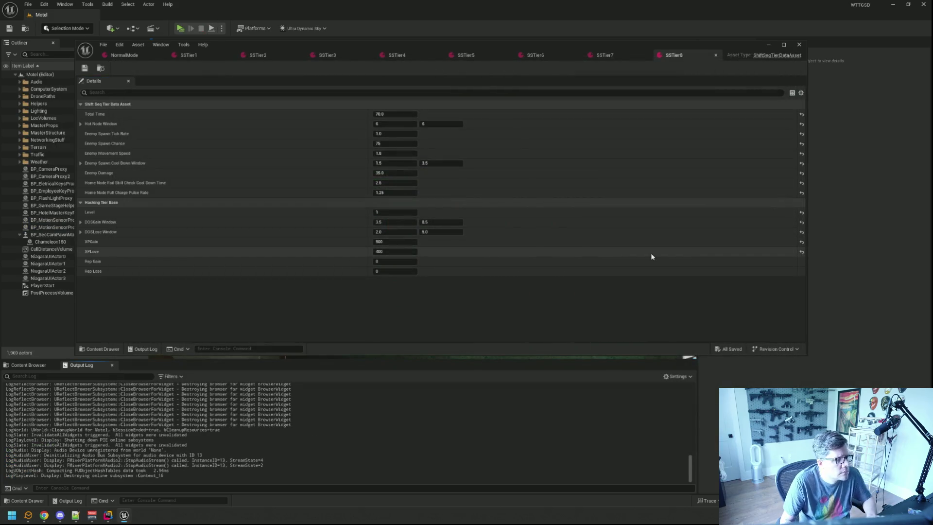
# Open WBP_SS_CaptureNode from the ShiftSeq folder, inspect SB_HealthBar, then select Ani_Captured.
pyautogui.click(29, 365)
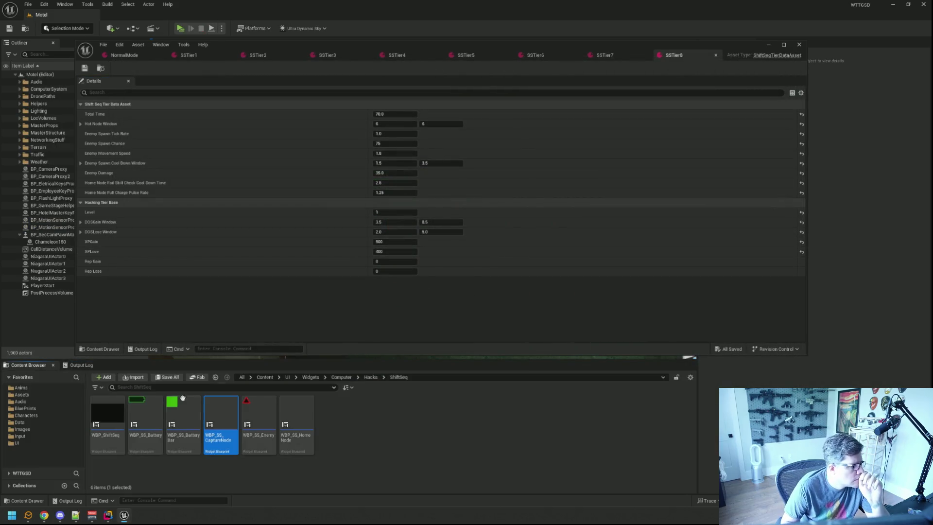
pyautogui.doubleClick(219, 414)
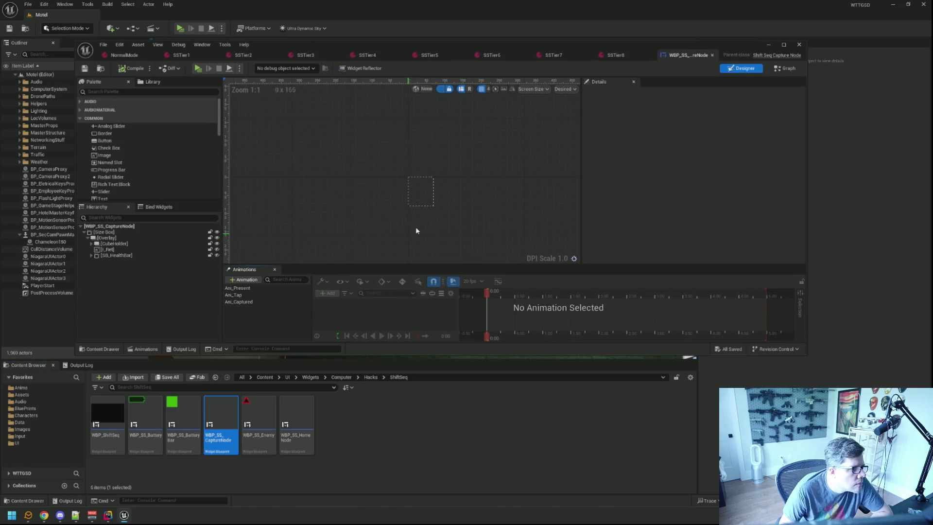
pyautogui.click(156, 256)
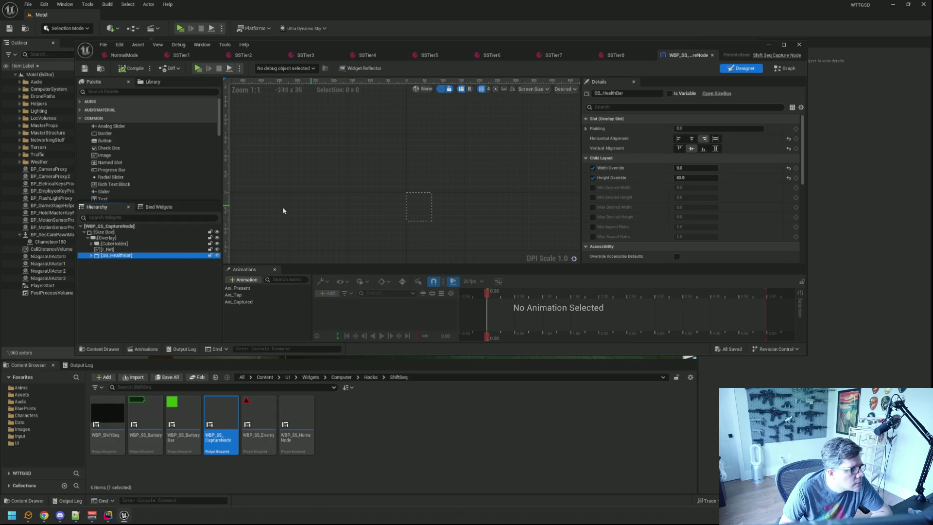
pyautogui.scroll(3, 473, 209)
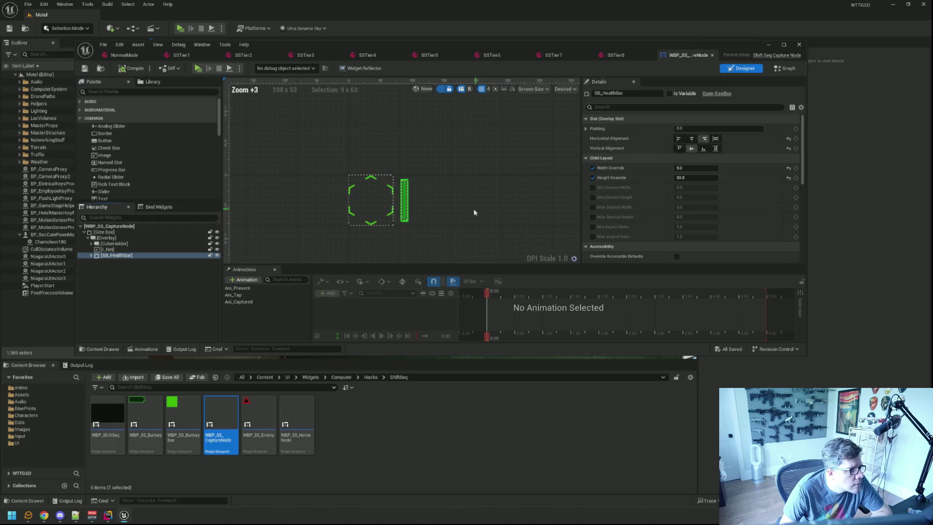
pyautogui.click(487, 220)
pyautogui.scroll(-3, 471, 165)
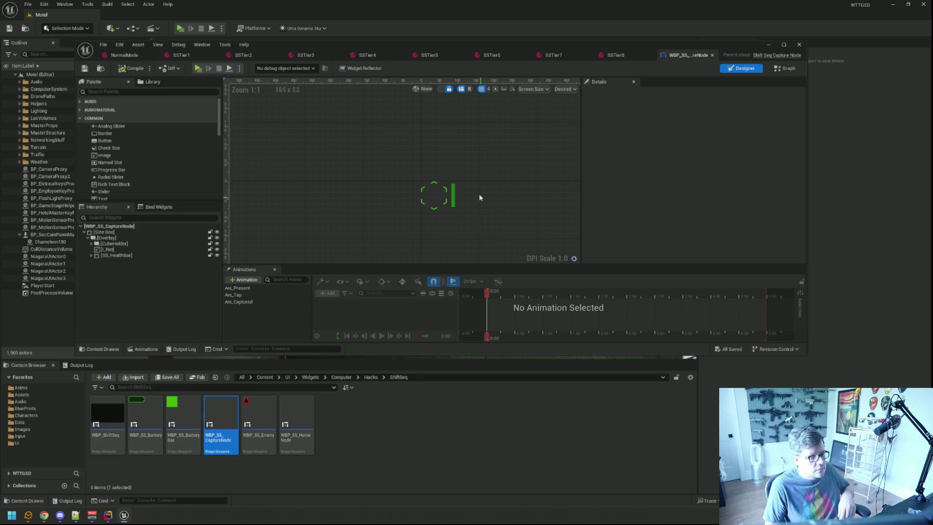
pyautogui.click(266, 302)
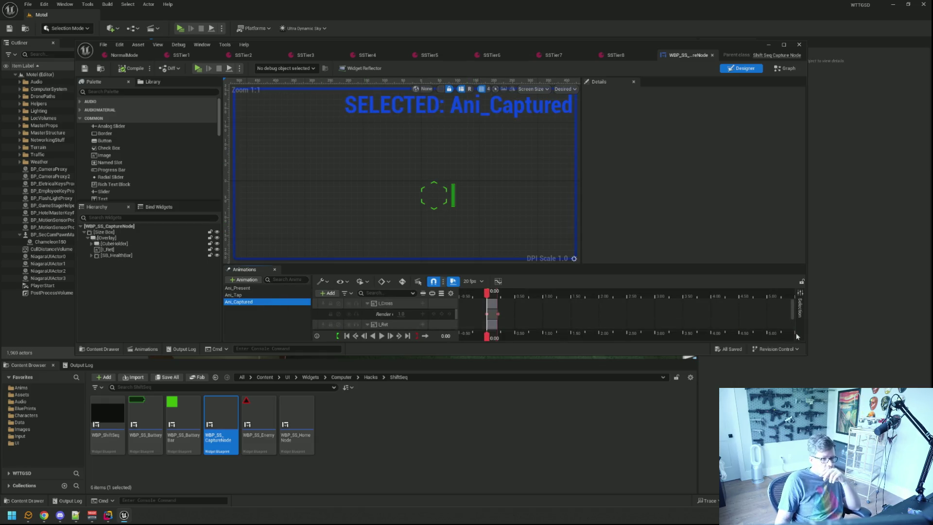
# Enlarge the editor, scrub Ani_Captured's zero-opacity fade, then return to Rider's wtfbbq log line.
pyautogui.moveTo(804, 355)
pyautogui.mouseDown()
pyautogui.moveTo(821, 422)
pyautogui.moveTo(851, 465)
pyautogui.mouseUp()
pyautogui.moveTo(514, 371); pyautogui.dragTo(529, 375)
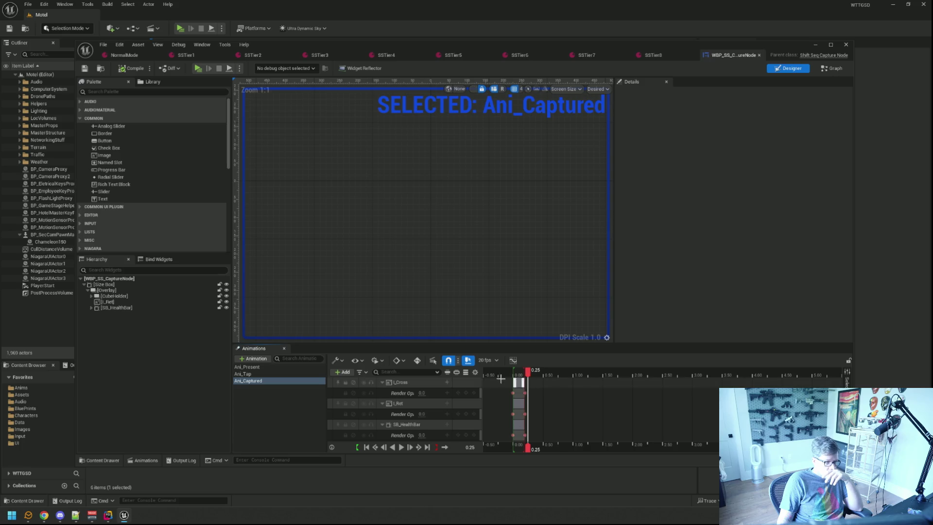
pyautogui.click(270, 412)
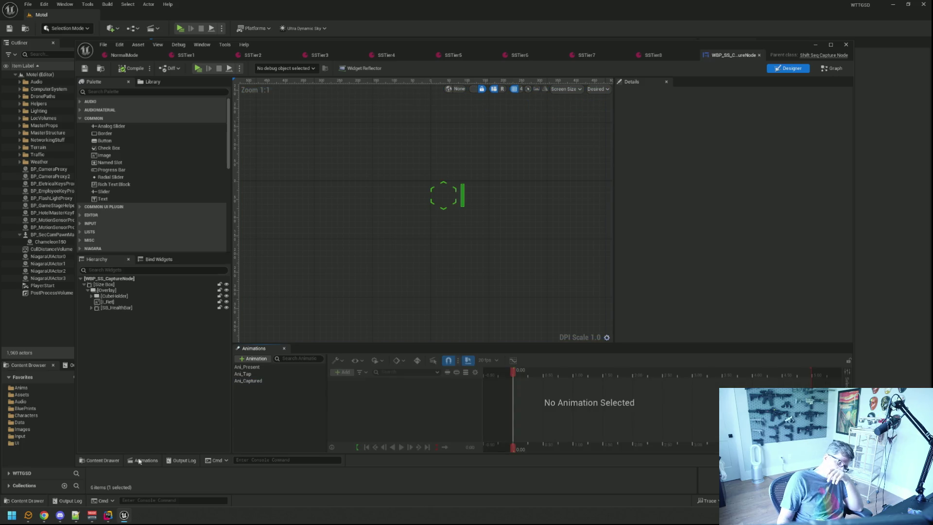
pyautogui.click(110, 516)
pyautogui.click(593, 235)
# Delete the wtfbbg debug log line near the Reset function.
pyautogui.press('Up')
pyautogui.hotkey('ctrl', 'y')
pyautogui.press('Up')
pyautogui.press('Up')
pyautogui.press('Up')
pyautogui.press('Up')
pyautogui.press('Up')
pyautogui.press('Up')
pyautogui.press('Down')
pyautogui.press('Down')
pyautogui.press('Down')
pyautogui.press('Down')
pyautogui.press('Down')
pyautogui.press('Down')
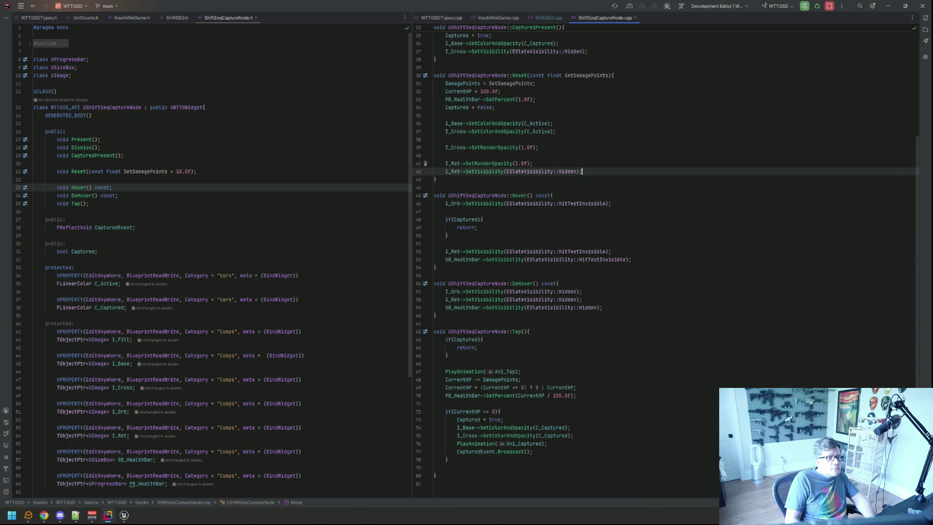
# Add SB_HealthBar->SetRenderOpacity(1.0f) to Reset and trigger a Live Coding recompile with Ctrl+Alt+F11.
pyautogui.click(582, 171)
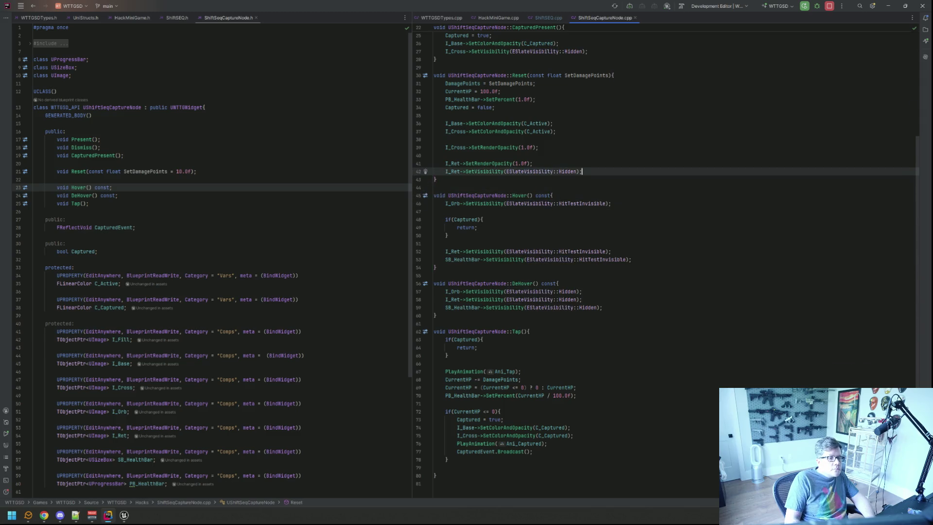
pyautogui.press('Return')
pyautogui.write('SB_Re')
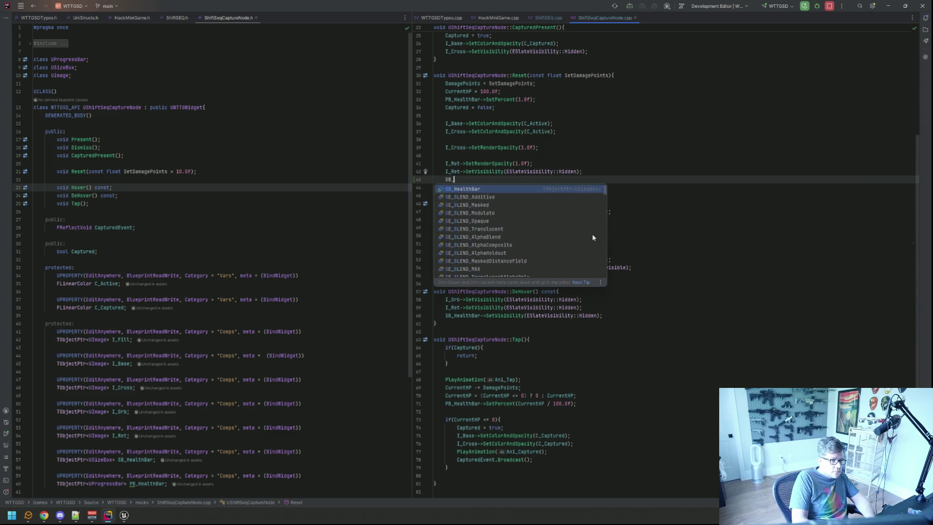
pyautogui.press('BackSpace')
pyautogui.press('BackSpace')
pyautogui.write('He')
pyautogui.press('Return')
pyautogui.write('->setrender')
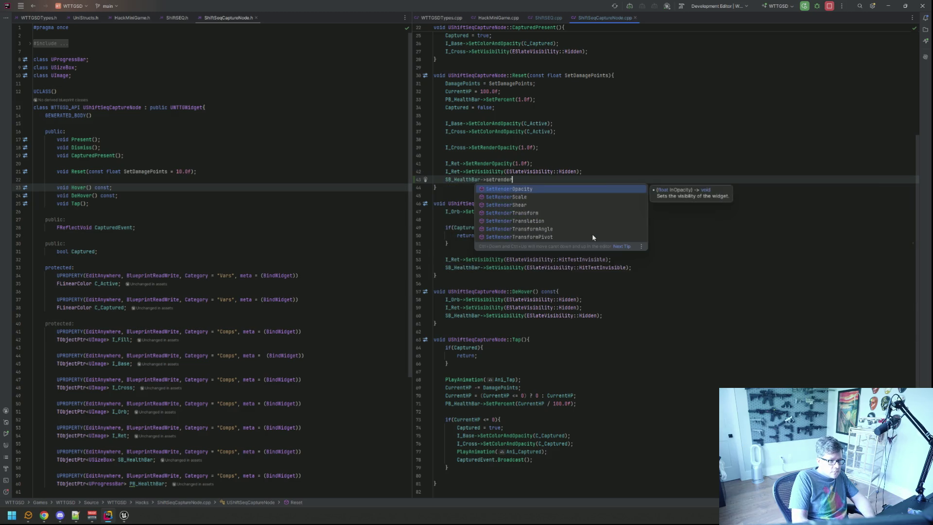
pyautogui.press('Return')
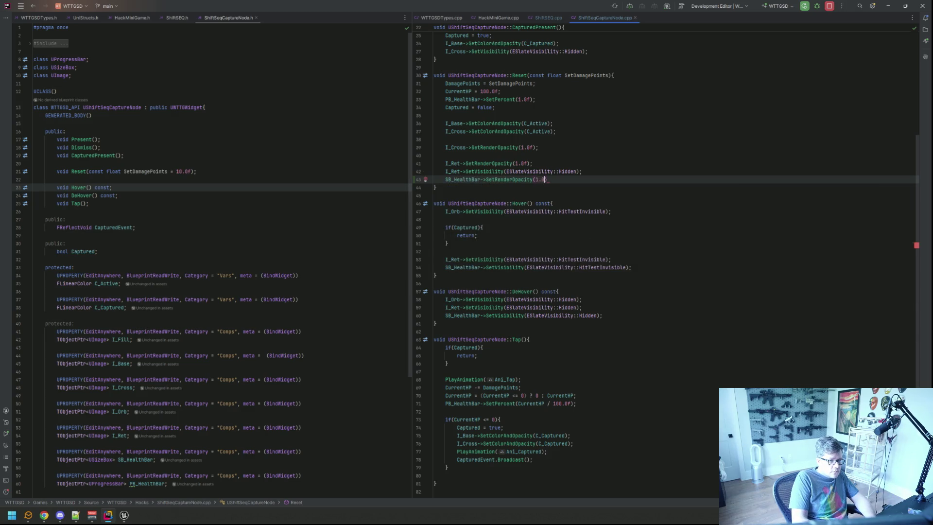
pyautogui.click(533, 163)
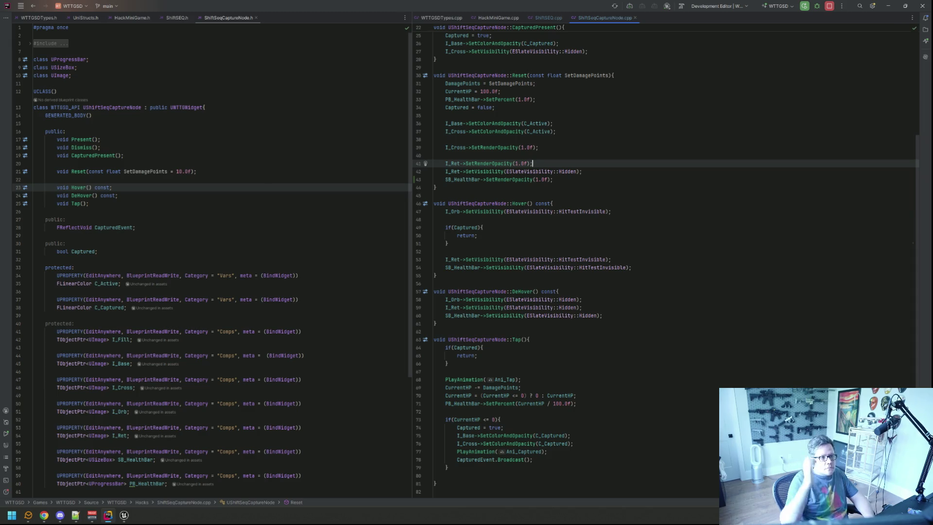
pyautogui.hotkey('ctrl', 'alt', 'F11')
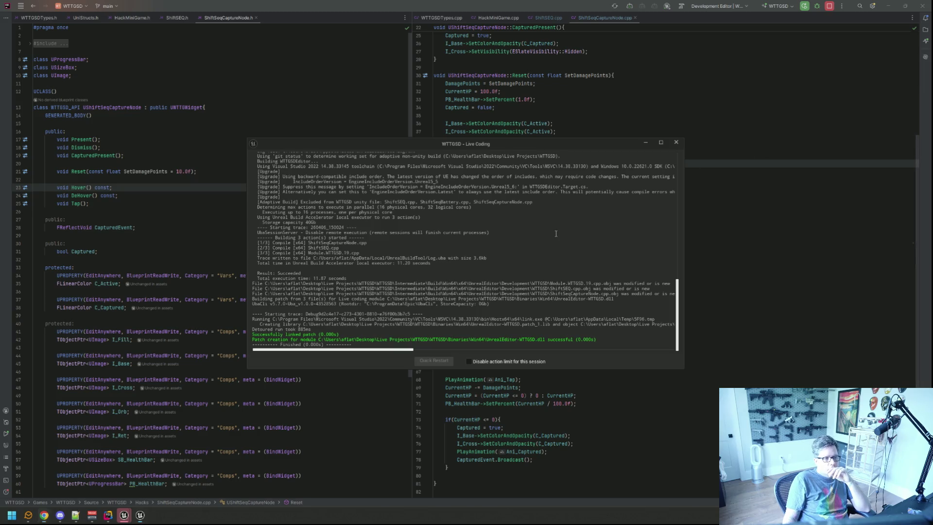
# Close the Live Coding log once patch creation reports success.
pyautogui.click(675, 141)
# Return to Unreal, shrink the widget editor, show the Output Log and recentre the canvas.
pyautogui.moveTo(124, 515)
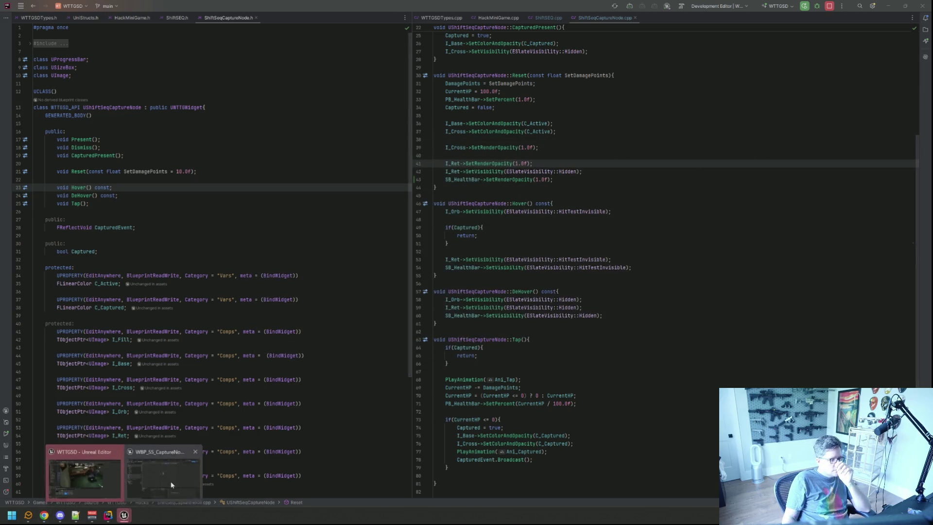
pyautogui.click(165, 478)
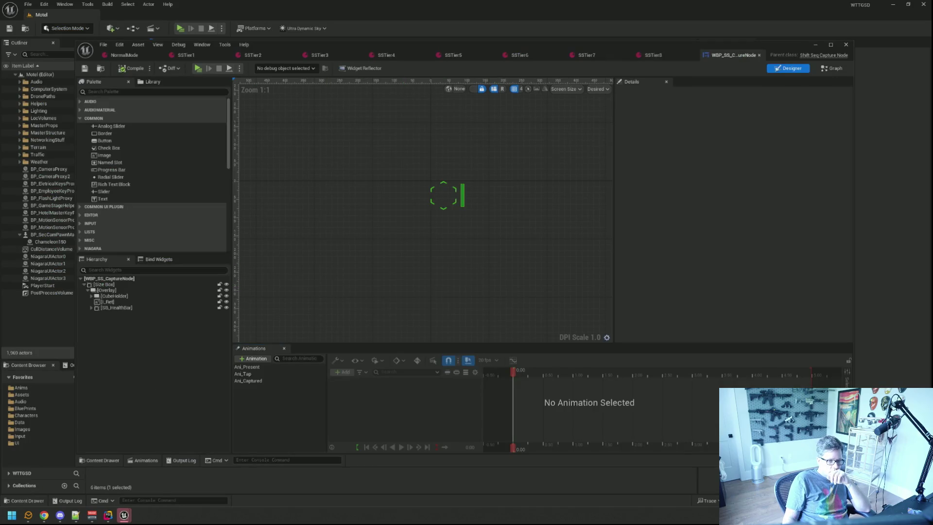
pyautogui.moveTo(852, 453); pyautogui.dragTo(761, 320)
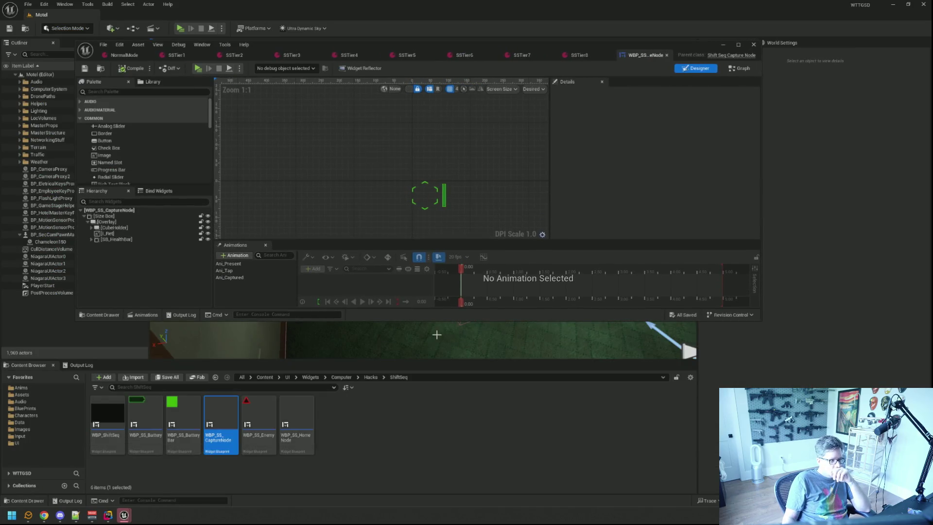
pyautogui.click(79, 365)
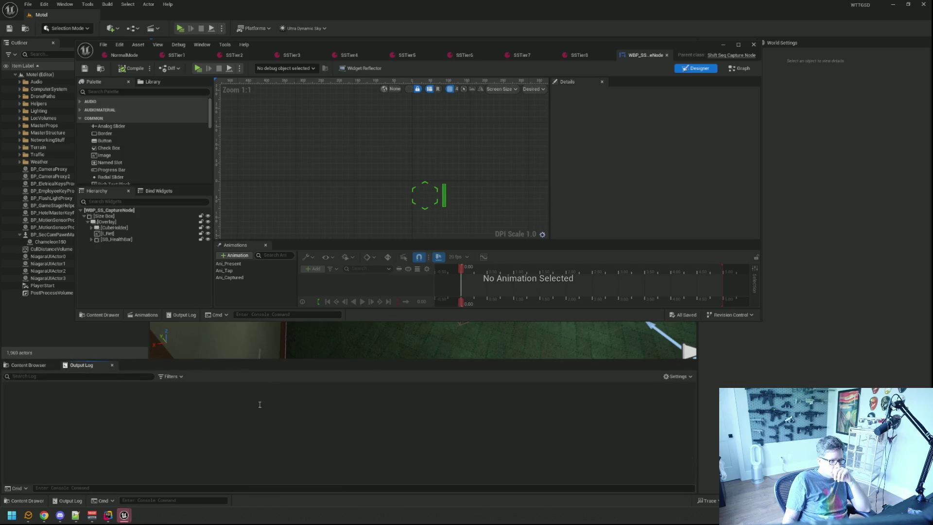
pyautogui.moveTo(347, 217); pyautogui.dragTo(330, 178)
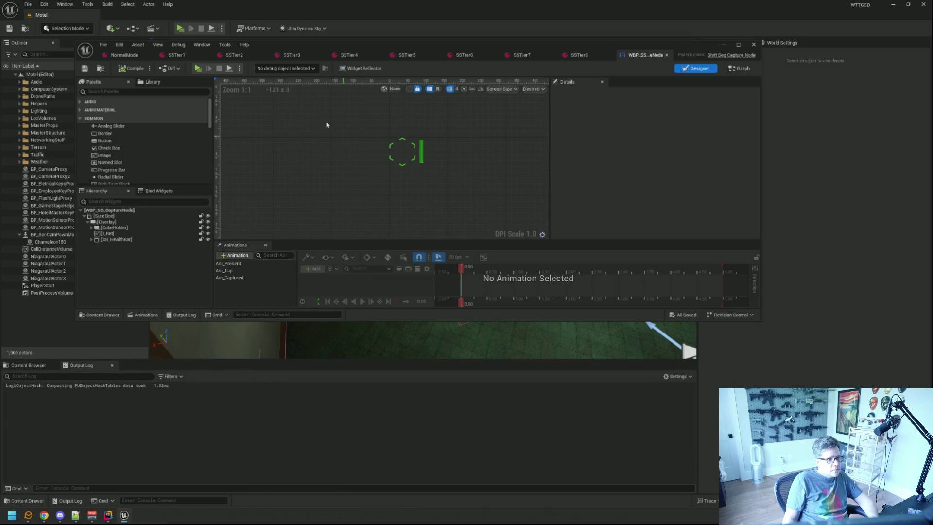
# Start Play-In-Editor and run TriggerHack 5 from the in-game console.
pyautogui.hotkey('alt', 'p')
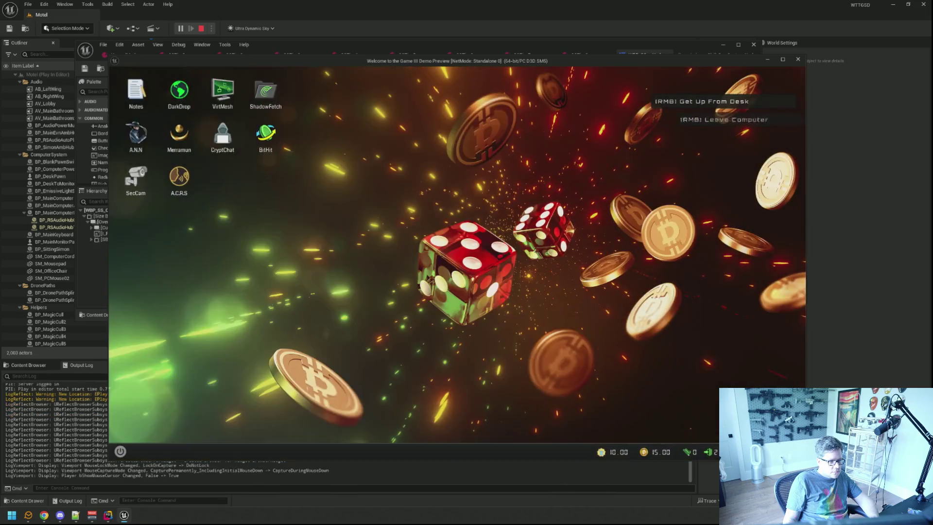
pyautogui.press('`')
pyautogui.press('Up')
pyautogui.press('Return')
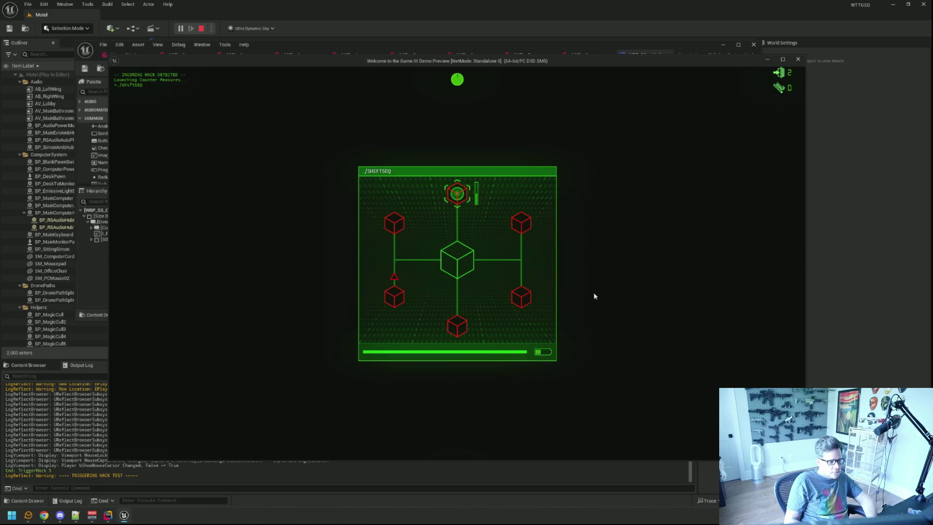
# Move the selector between the centre, bottom and left nodes, then pause the game.
pyautogui.press('s')
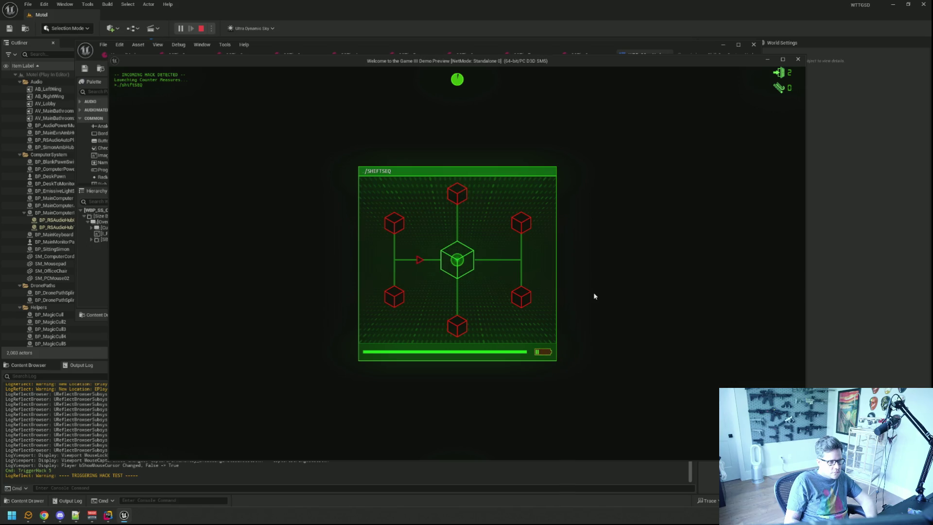
pyautogui.press('w')
pyautogui.press('s')
pyautogui.press('s')
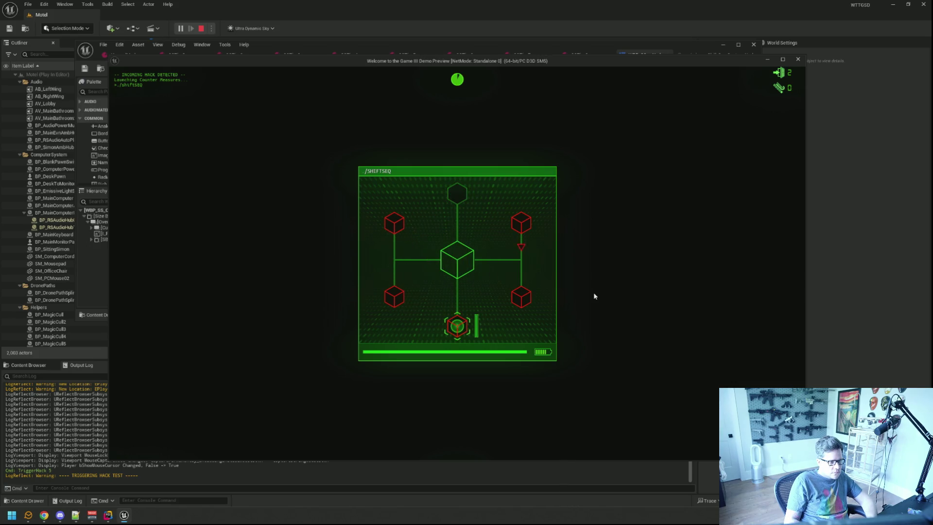
pyautogui.press('w')
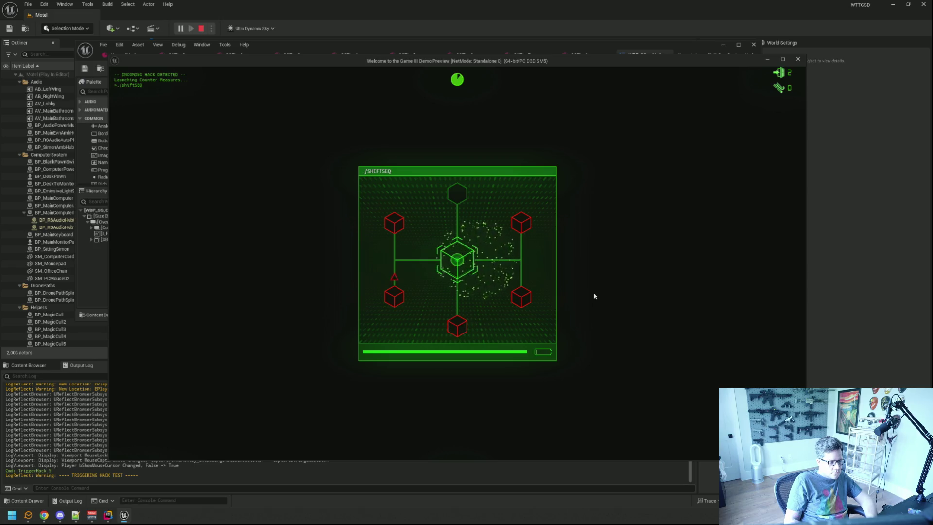
pyautogui.press('s')
pyautogui.press('w')
pyautogui.press('a')
pyautogui.press('Escape')
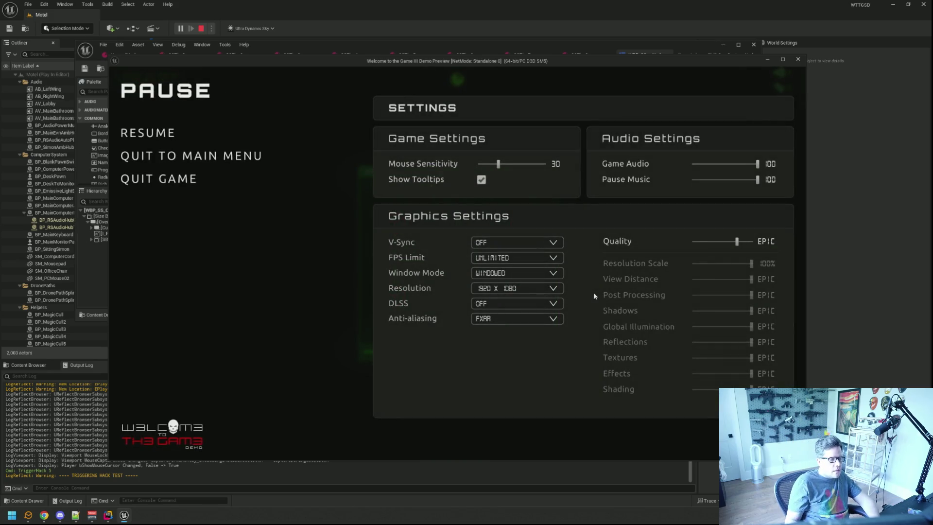
# Resume the game, rerun TriggerHack 5, then stop the play session.
pyautogui.press('Escape')
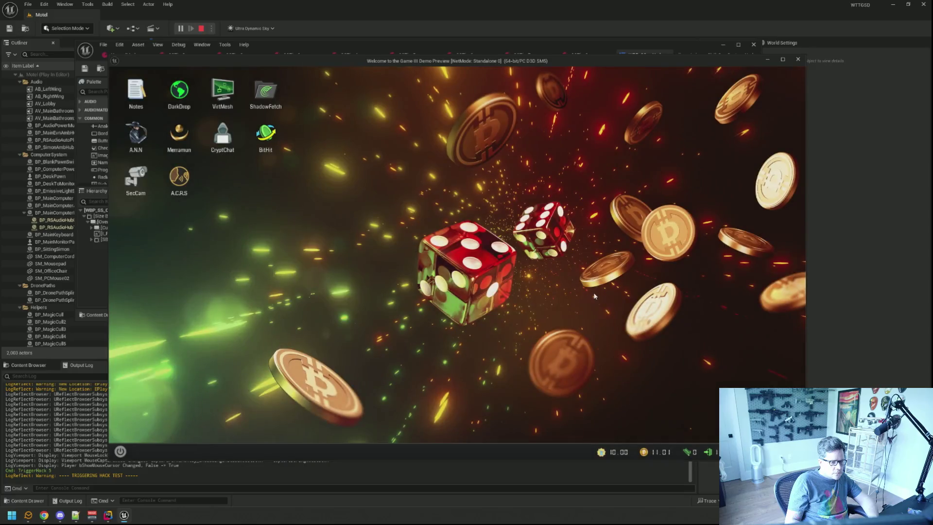
pyautogui.press('`')
pyautogui.press('Up')
pyautogui.press('Return')
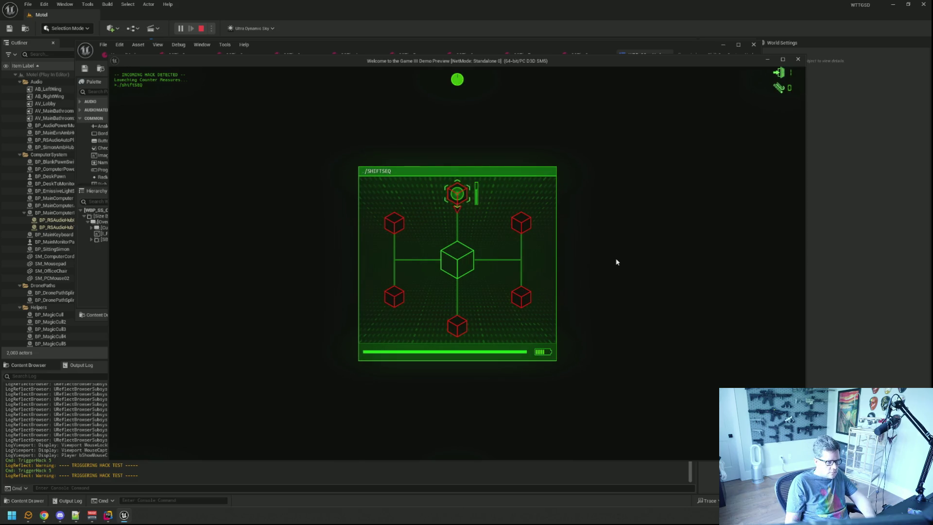
pyautogui.press('Escape')
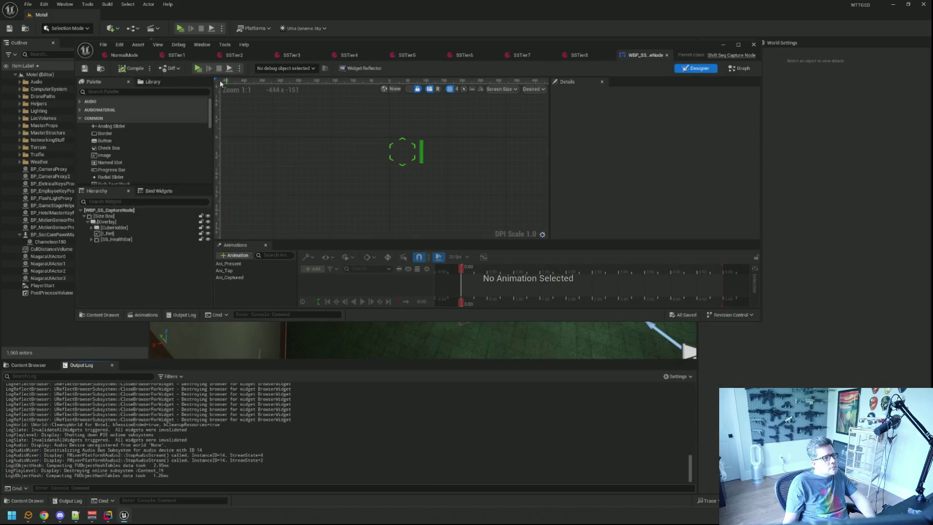
# Launch a new Play-In-Editor session with Alt+P.
pyautogui.hotkey('alt', 'p')
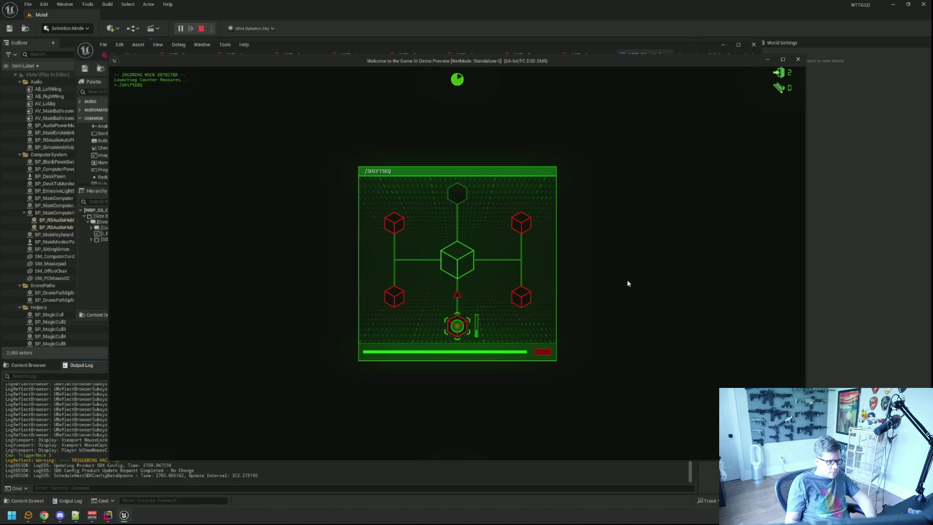
# Move the marker among the centre, bottom and bottom-right nodes to capture them.
pyautogui.press('w')
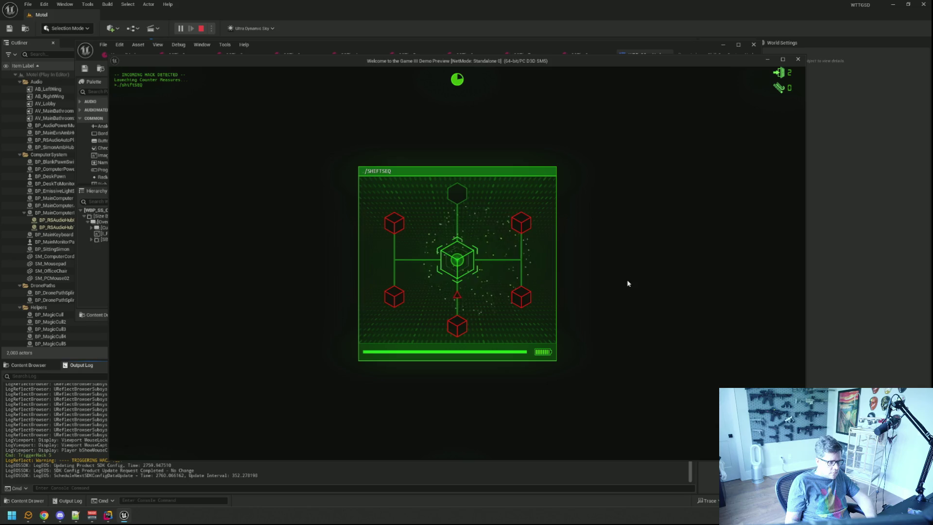
pyautogui.press('s')
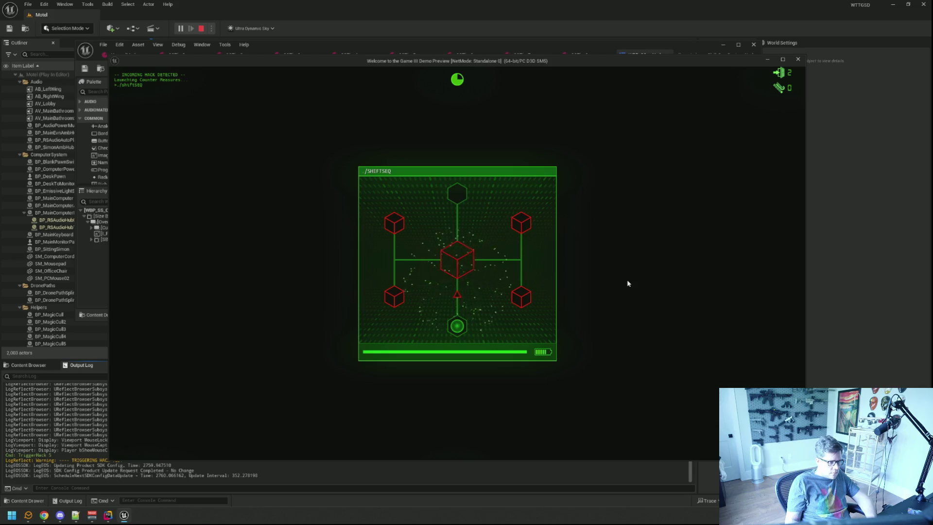
pyautogui.press('d')
pyautogui.press('s')
pyautogui.press('w')
pyautogui.press('a')
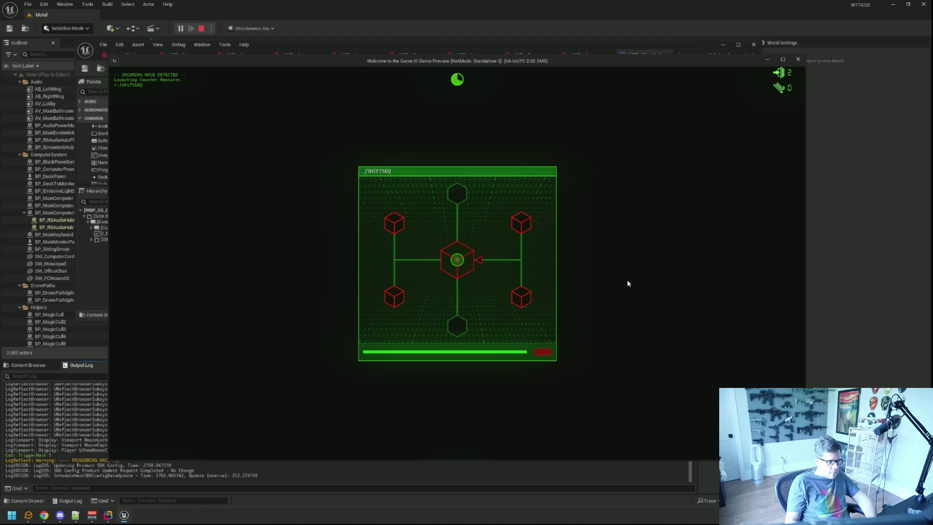
pyautogui.press('d')
pyautogui.press('s')
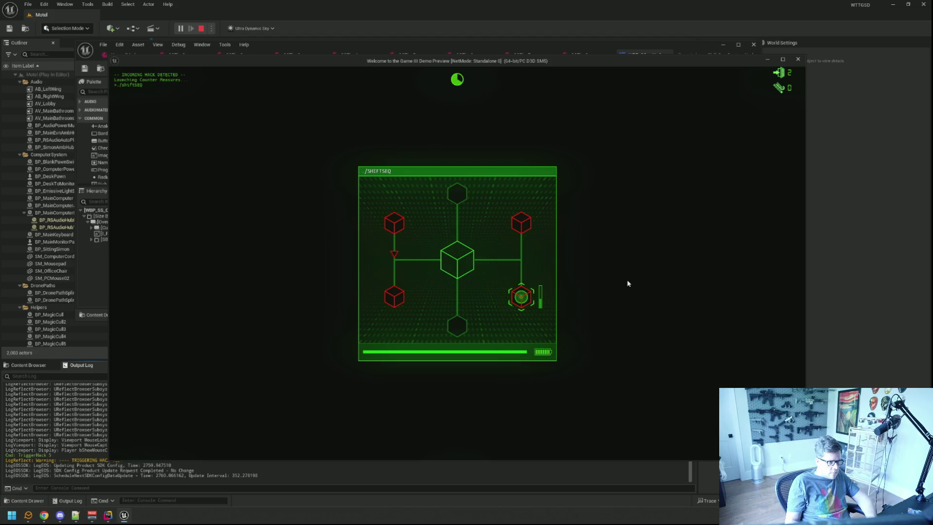
pyautogui.press('w')
pyautogui.press('a')
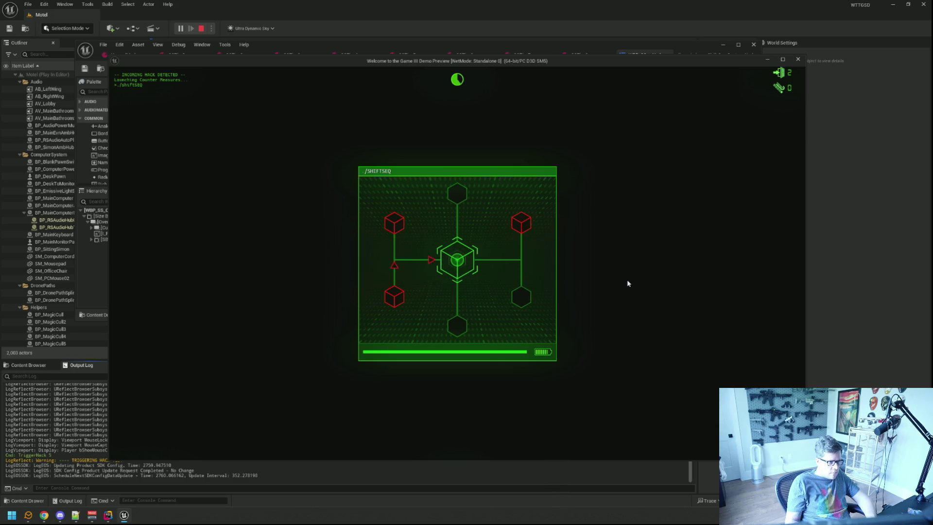
# Visit the top-right node and bring the marker back to the centre cube.
pyautogui.press('d')
pyautogui.press('w')
pyautogui.press('s')
pyautogui.press('a')
pyautogui.press('d')
pyautogui.press('w')
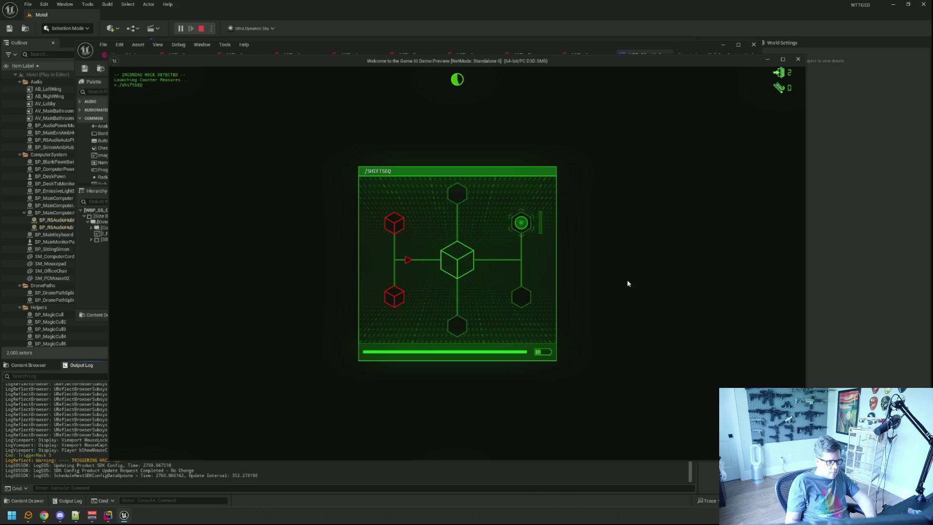
pyautogui.press('s')
pyautogui.press('a')
pyautogui.press('a')
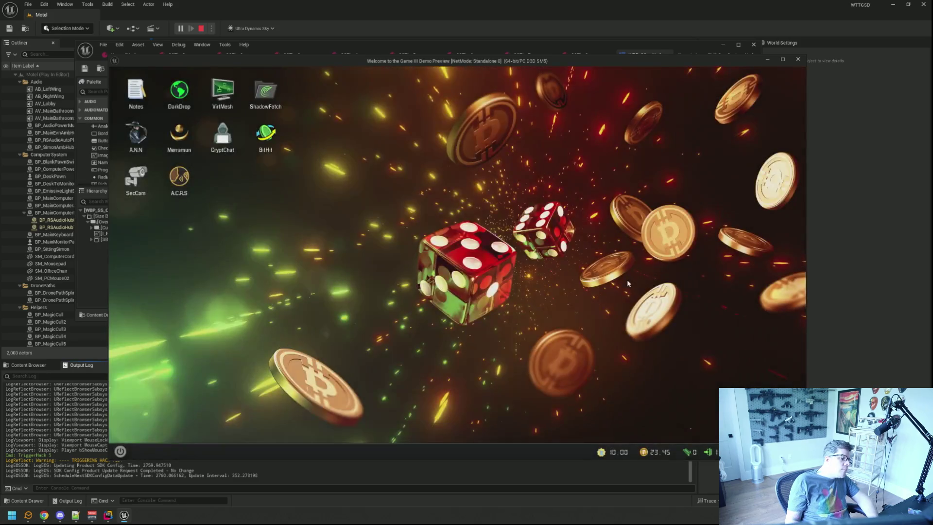
# Relaunch the hack test and capture the bottom-left red cube, then return to centre.
pyautogui.press('Up')
pyautogui.press('Return')
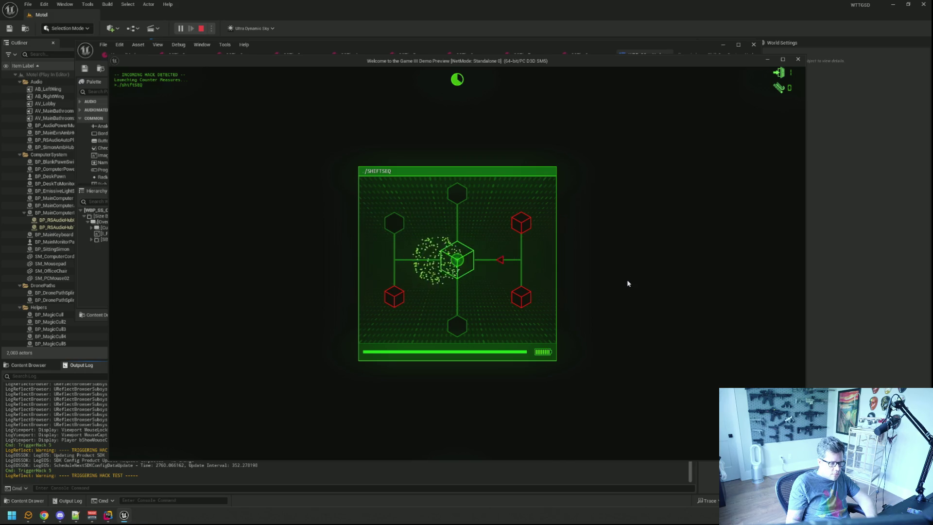
pyautogui.press('Left')
pyautogui.press('Down')
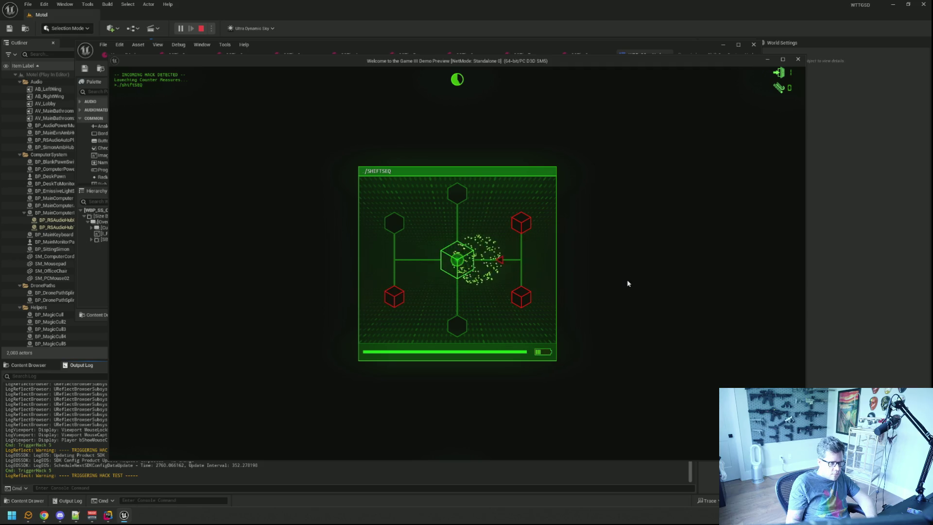
pyautogui.press('Left')
pyautogui.press('Down')
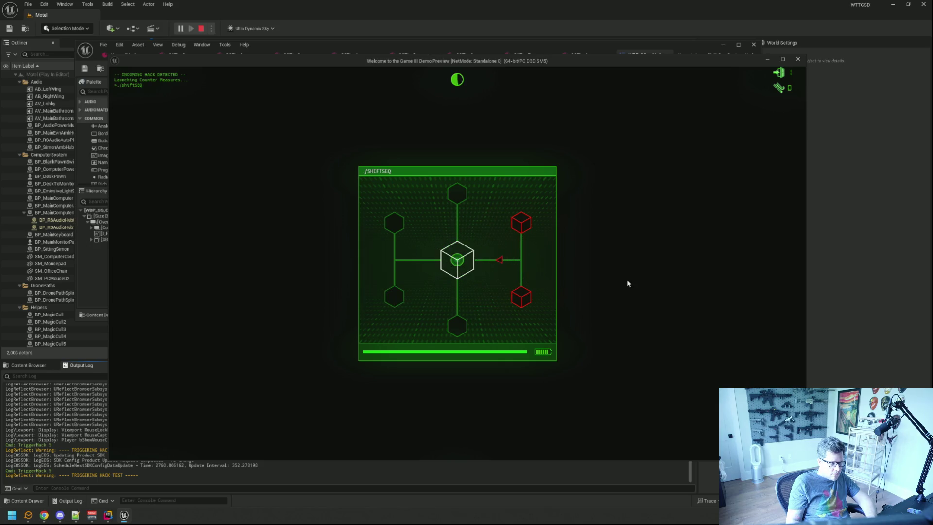
pyautogui.press('Up')
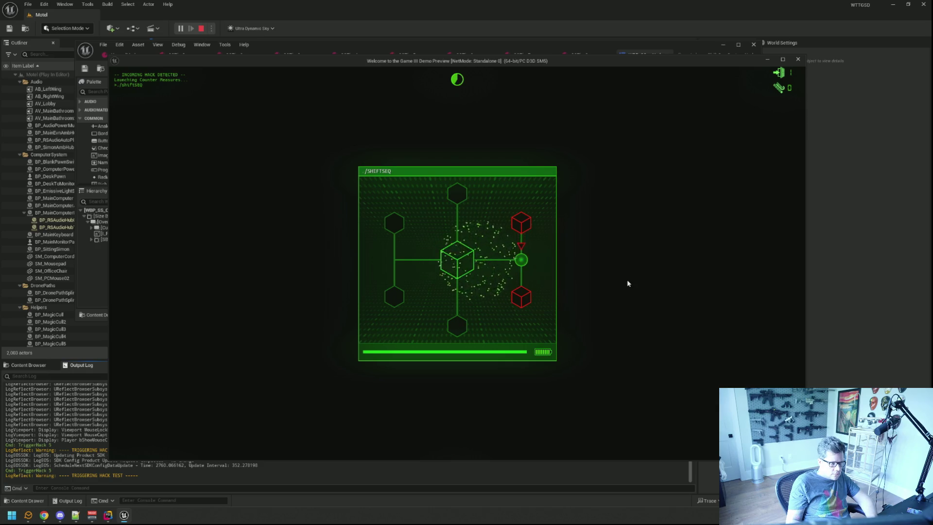
pyautogui.press('Left')
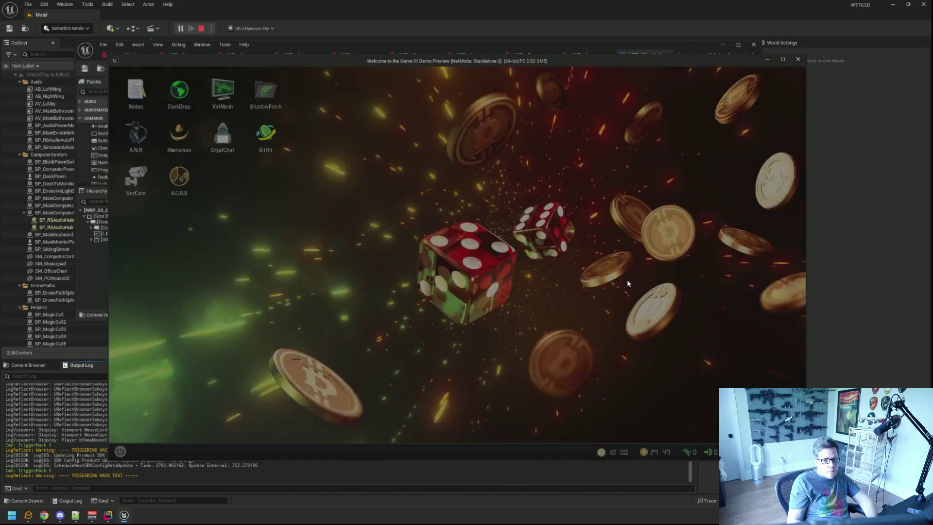
# Trigger TriggerHack 5 once more, then stop the play session.
pyautogui.press('`')
pyautogui.press('Up')
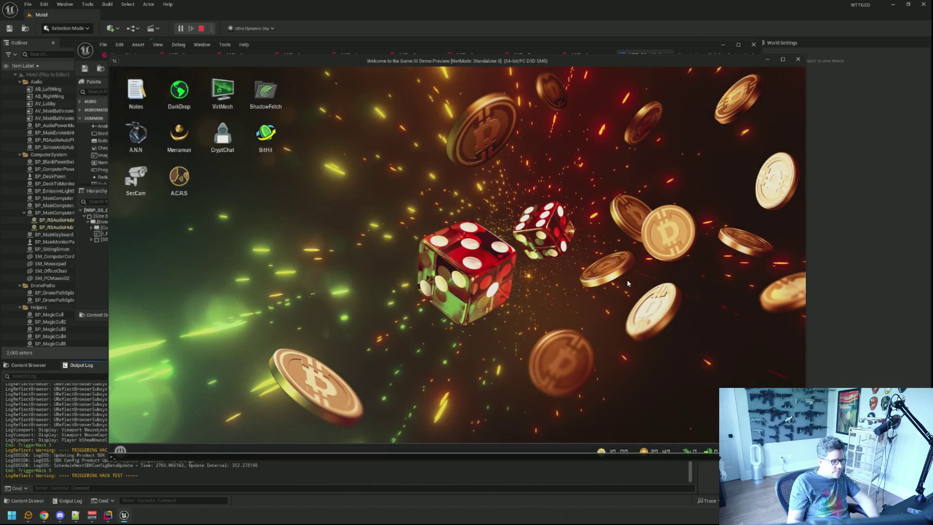
pyautogui.press('Return')
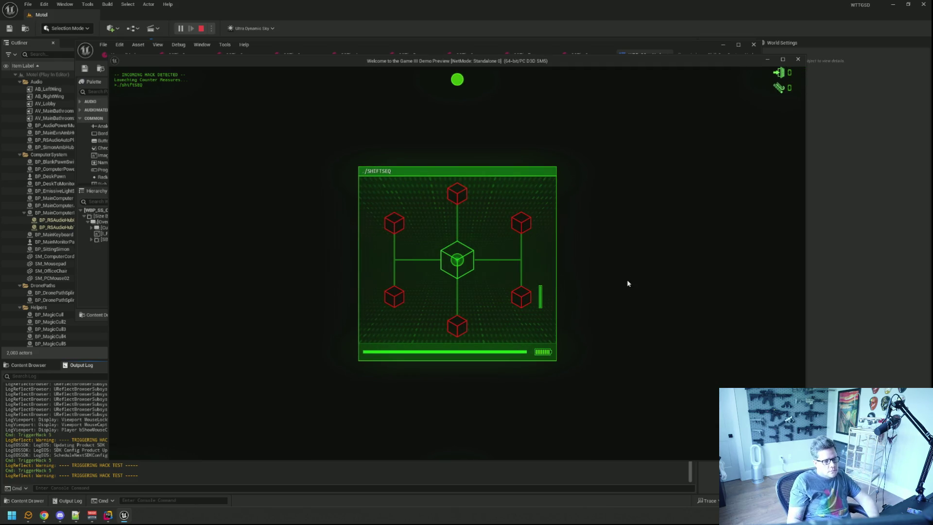
pyautogui.press('Escape')
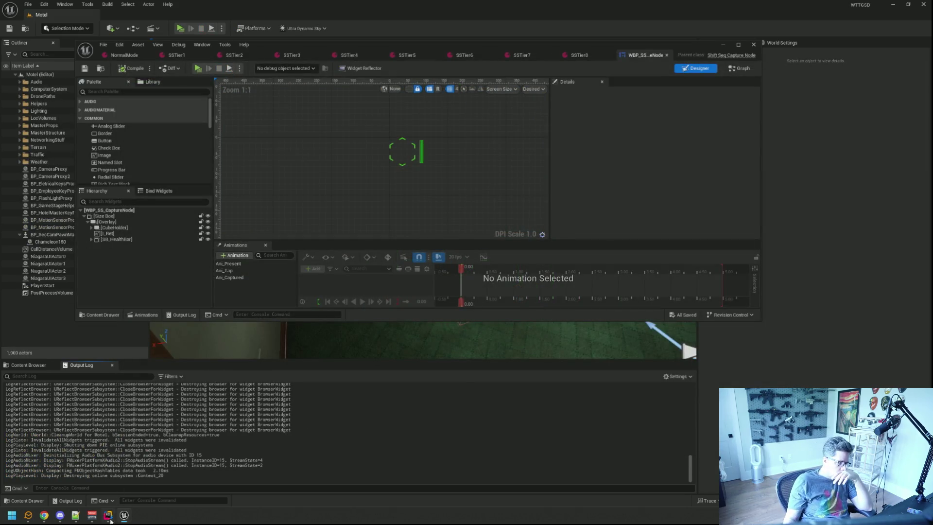
# Copy the SB_HealthBar SetVisibility line and paste it into Reset.
pyautogui.click(109, 517)
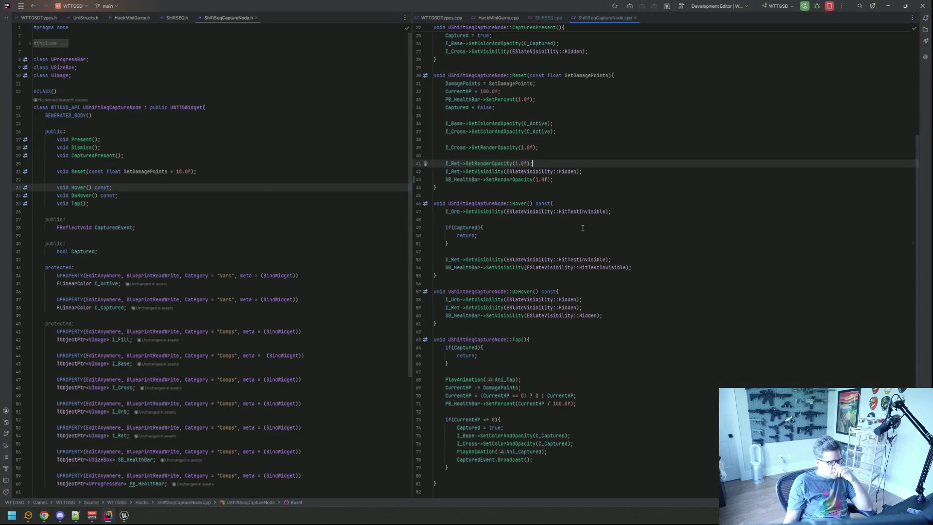
pyautogui.scroll(3, 582, 228)
pyautogui.scroll(3, 585, 228)
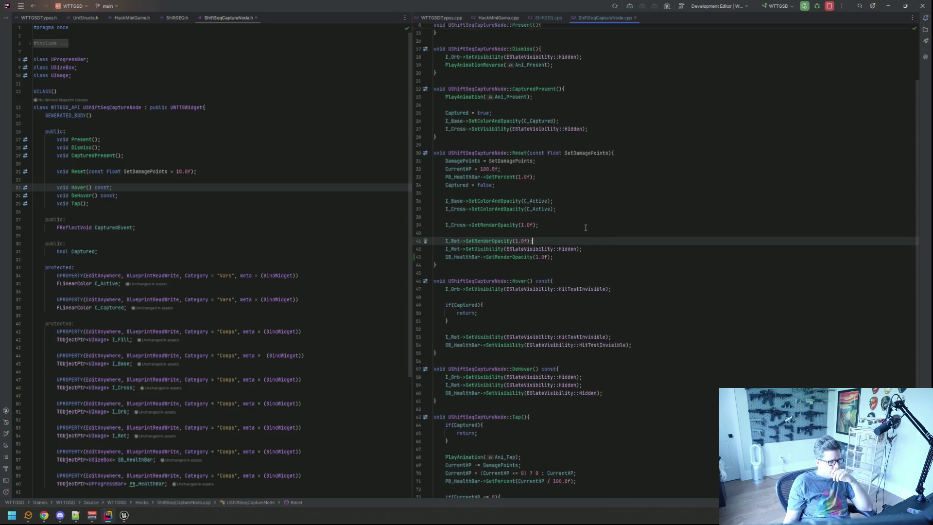
pyautogui.scroll(-3, 587, 299)
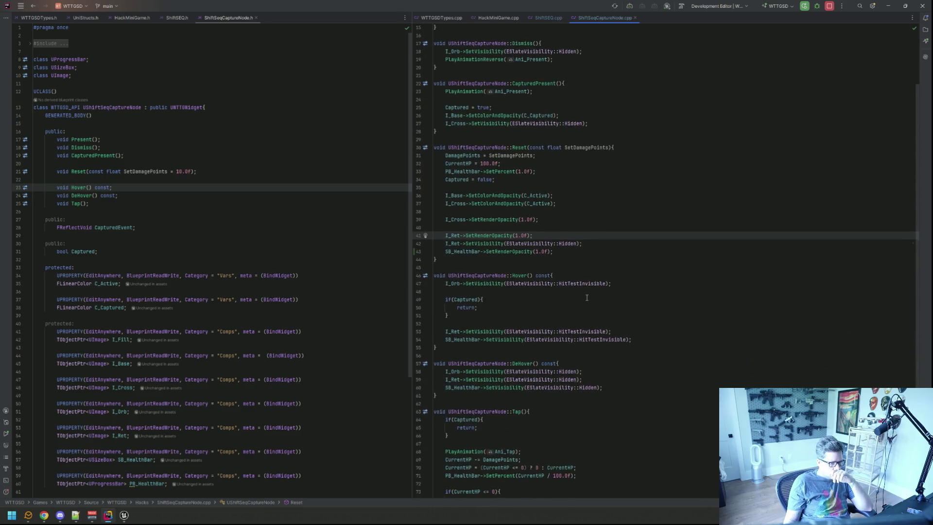
pyautogui.click(637, 338)
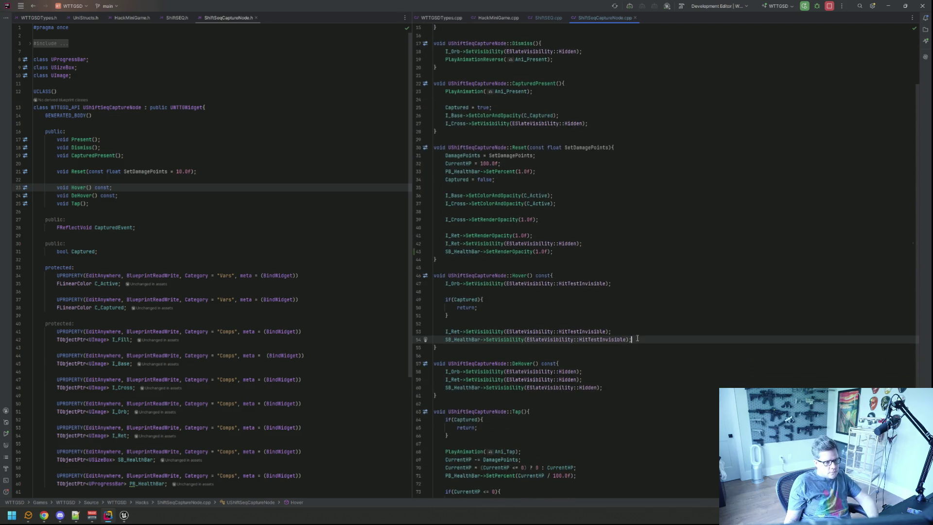
pyautogui.click(557, 228)
pyautogui.press('Down')
pyautogui.press('End')
pyautogui.press('Return')
pyautogui.write('SB_HealthBar->SetVisibility(ESlateVisibility::HitTestInvisible);')
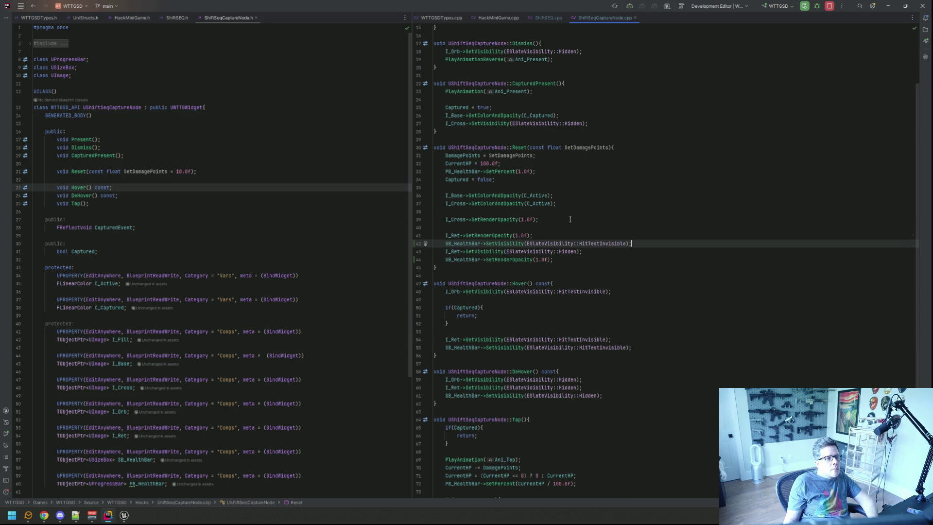
# Paste the health bar line into Dismiss too and review the Reset visibility lines.
pyautogui.scroll(5, 606, 118)
pyautogui.click(607, 122)
pyautogui.press('Return')
pyautogui.hotkey('ctrl', 'v')
pyautogui.click(594, 308)
pyautogui.click(596, 355)
pyautogui.click(596, 341)
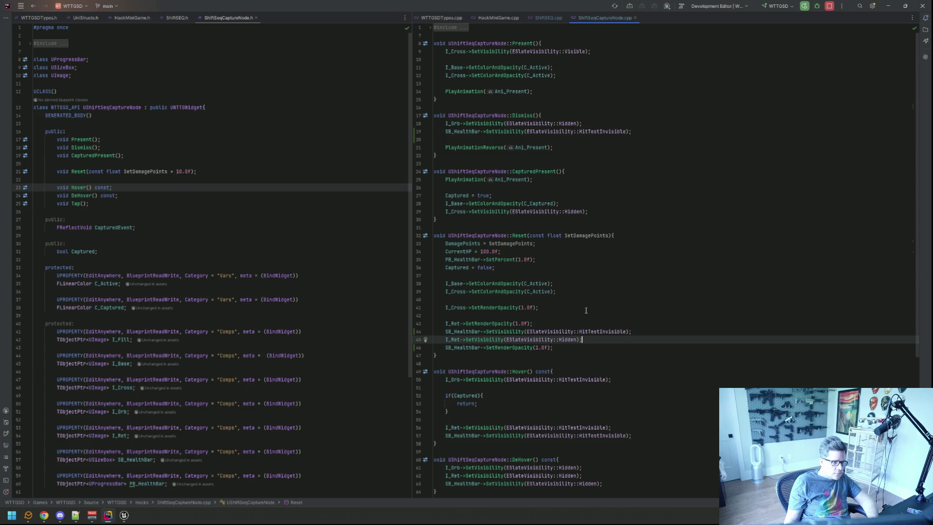
pyautogui.click(597, 436)
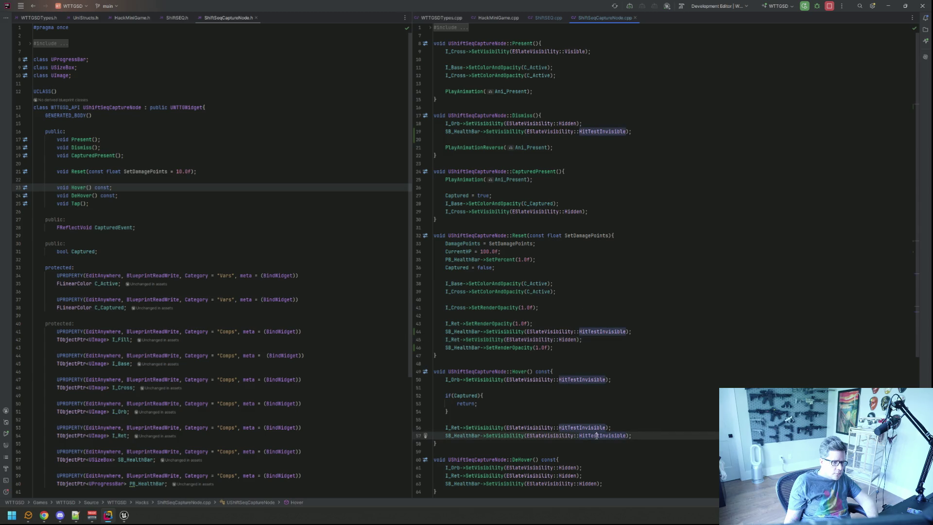
# Change the new Reset health bar line from HitTestInvisible to Hidden.
pyautogui.doubleClick(588, 483)
pyautogui.hotkey('ctrl', 'c')
pyautogui.doubleClick(602, 331)
pyautogui.hotkey('ctrl', 'v')
pyautogui.click(572, 324)
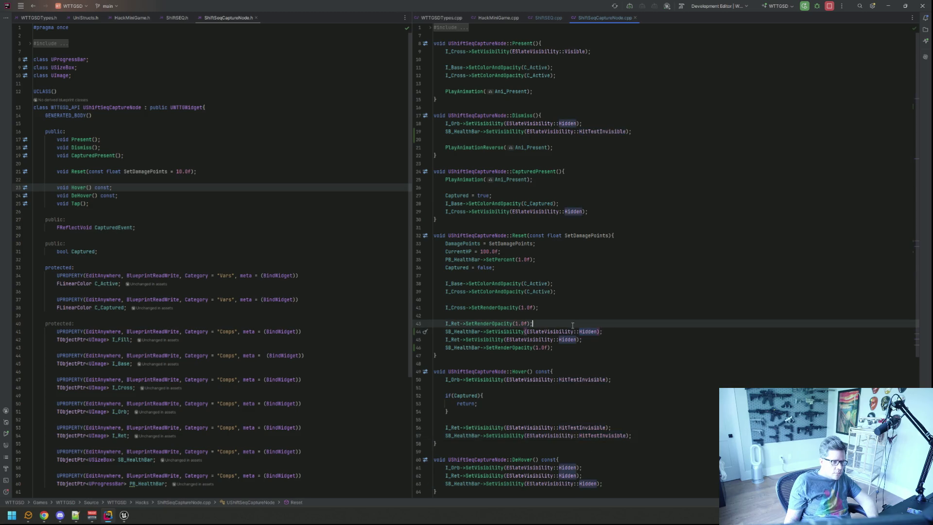
# Remove the health bar line from Dismiss and start a Live Coding recompile.
pyautogui.click(587, 211)
pyautogui.click(607, 155)
pyautogui.click(631, 132)
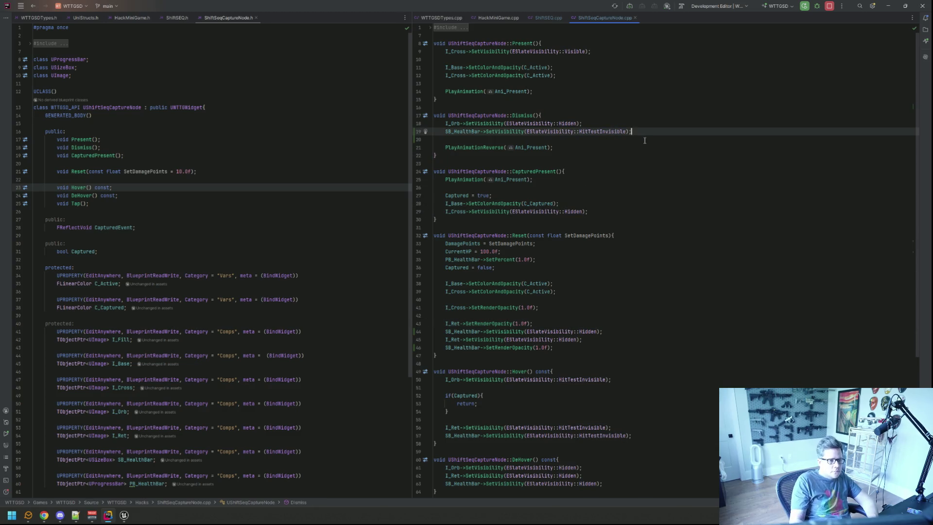
pyautogui.hotkey('shift', 'Home')
pyautogui.press('BackSpace')
pyautogui.press('BackSpace')
pyautogui.press('BackSpace')
pyautogui.press('Return')
pyautogui.hotkey('ctrl', 'alt', 'F11')
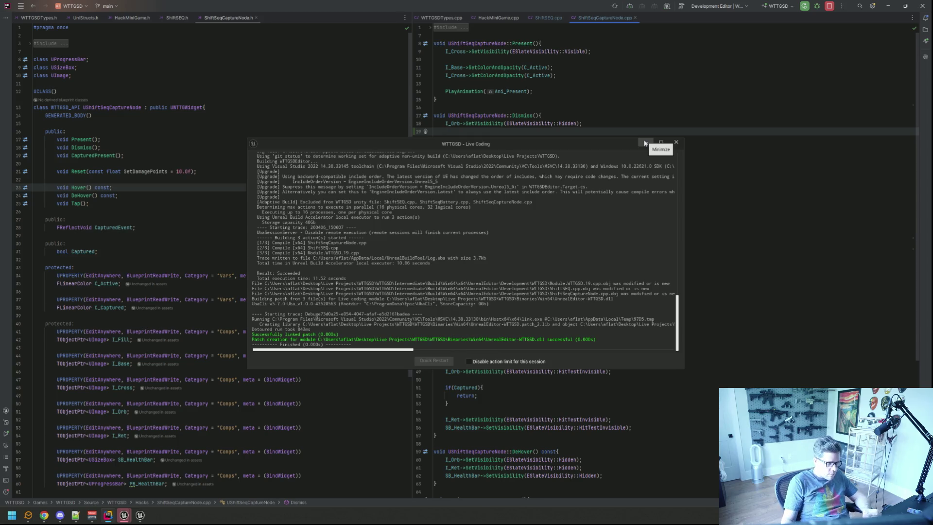
# Close the finished Live Coding window and bring Unreal Editor back to the front.
pyautogui.click(676, 143)
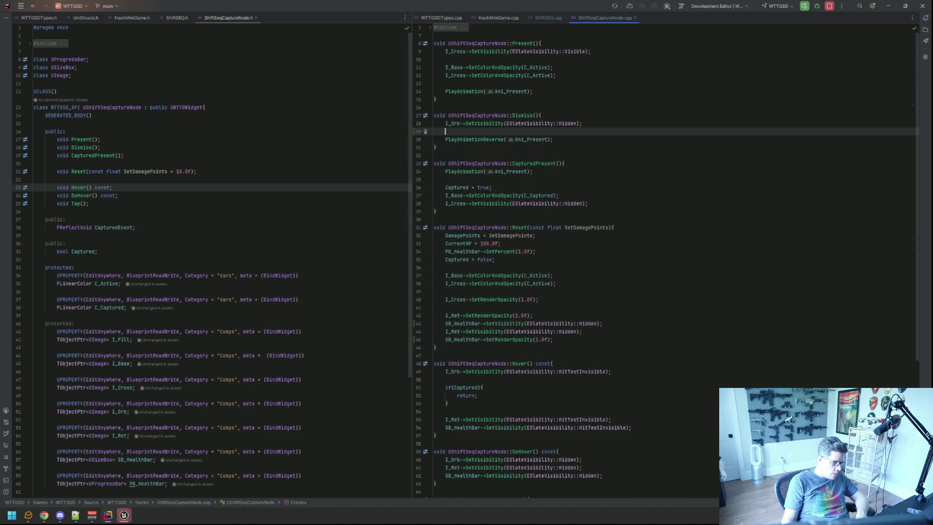
pyautogui.moveTo(124, 515)
pyautogui.click(161, 483)
# Clear the Output Log, then run TriggerHack 5 from the console.
pyautogui.rightClick(239, 391)
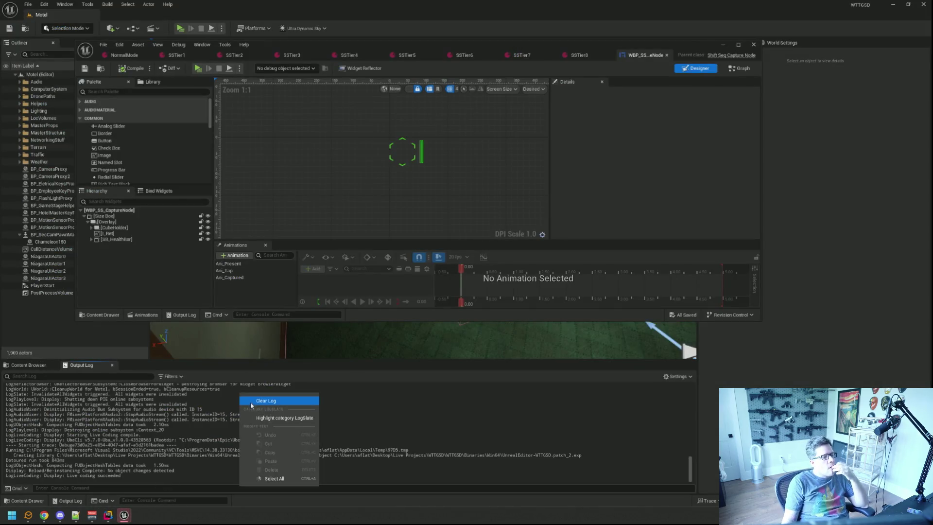
pyautogui.click(251, 402)
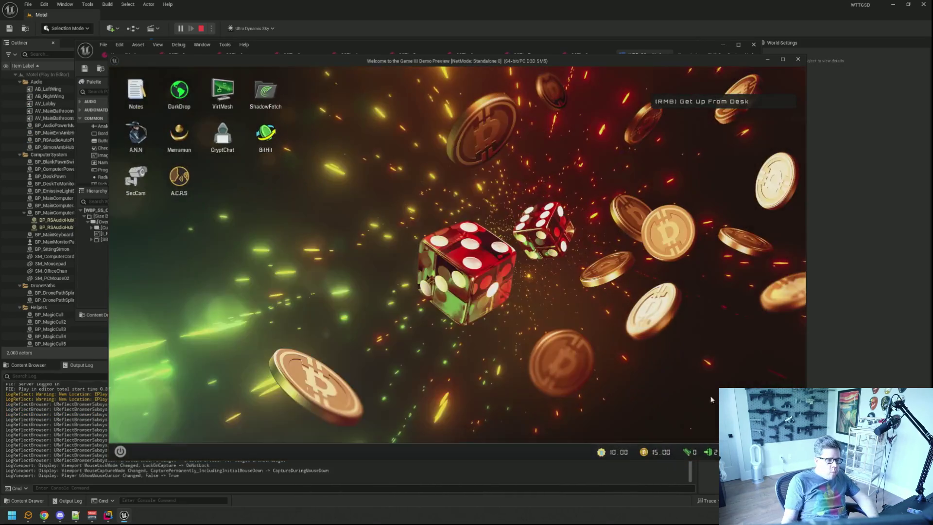
pyautogui.press('`')
pyautogui.write('TriggerHack 5')
pyautogui.press('Return')
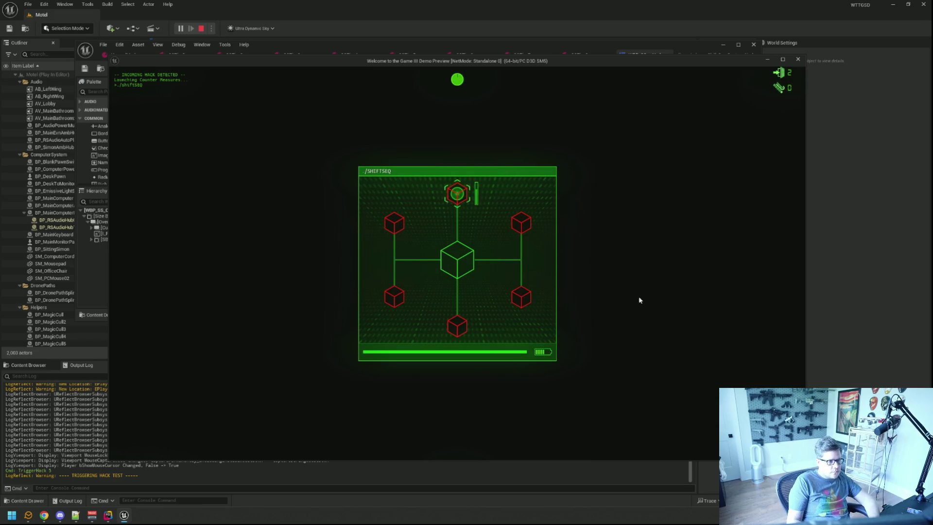
# Move the selector between the top, centre and bottom nodes of the ShiftSEQ grid.
pyautogui.press('Down')
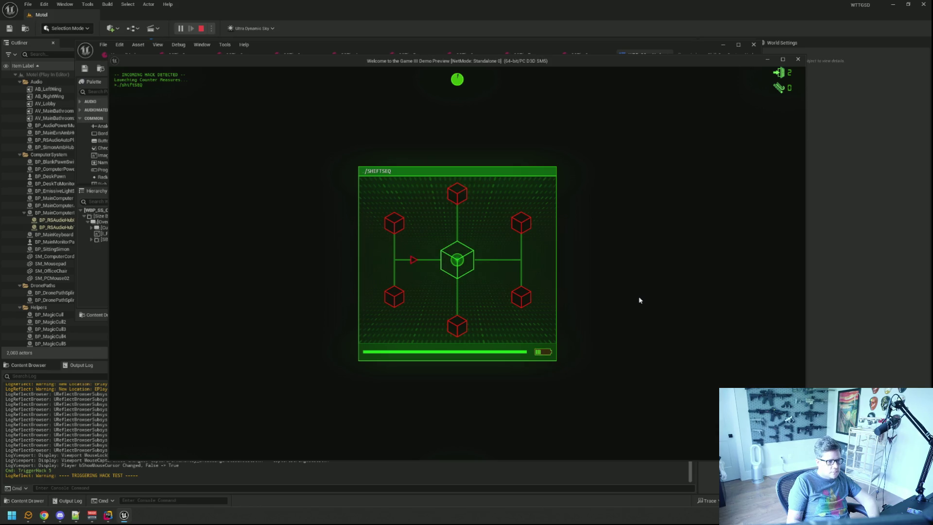
pyautogui.press('Up')
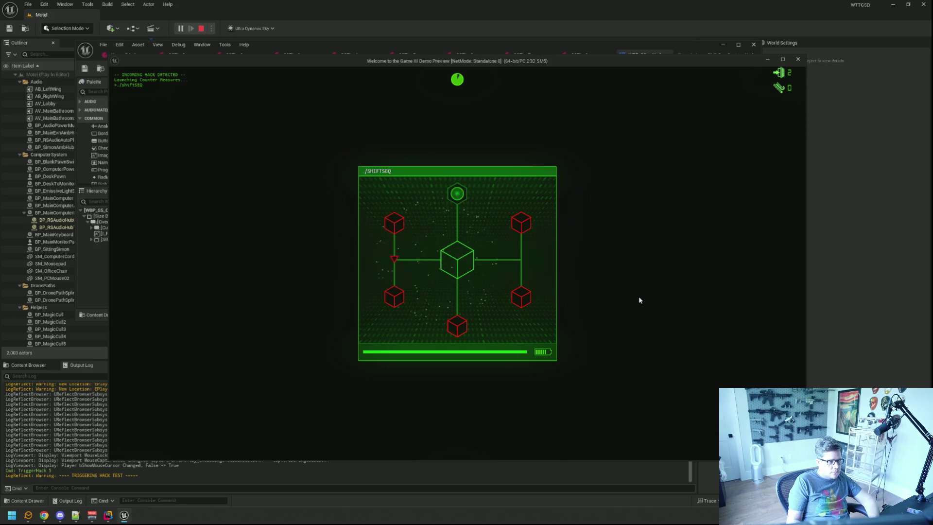
pyautogui.press('Down')
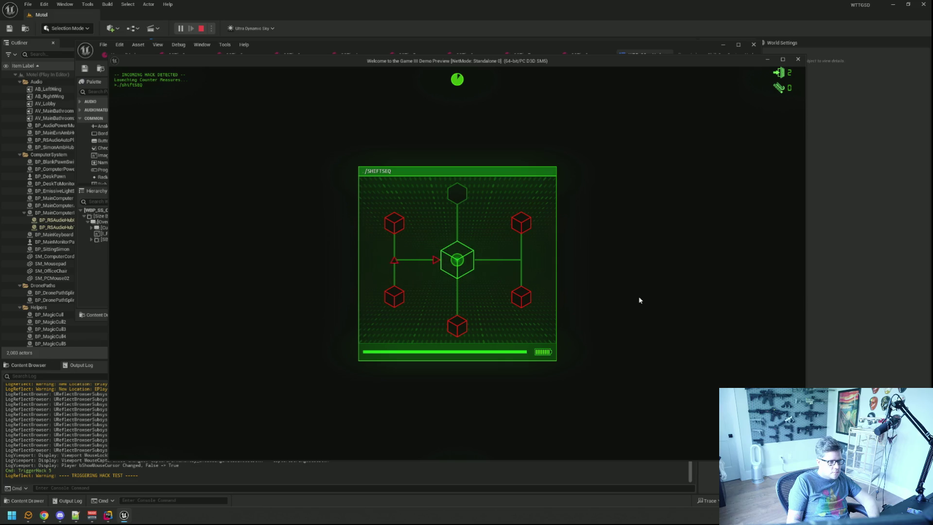
pyautogui.press('Down')
pyautogui.press('Up')
pyautogui.press('Down')
pyautogui.press('Up')
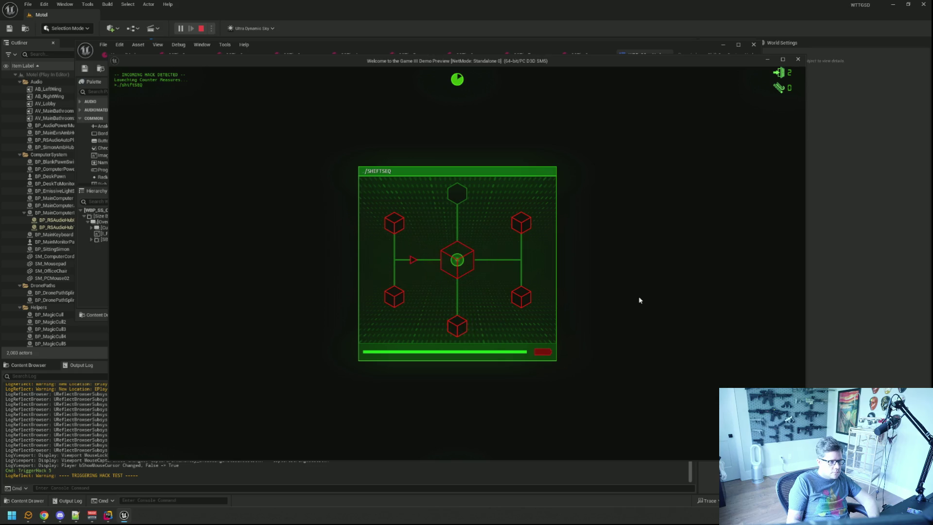
pyautogui.press('Down')
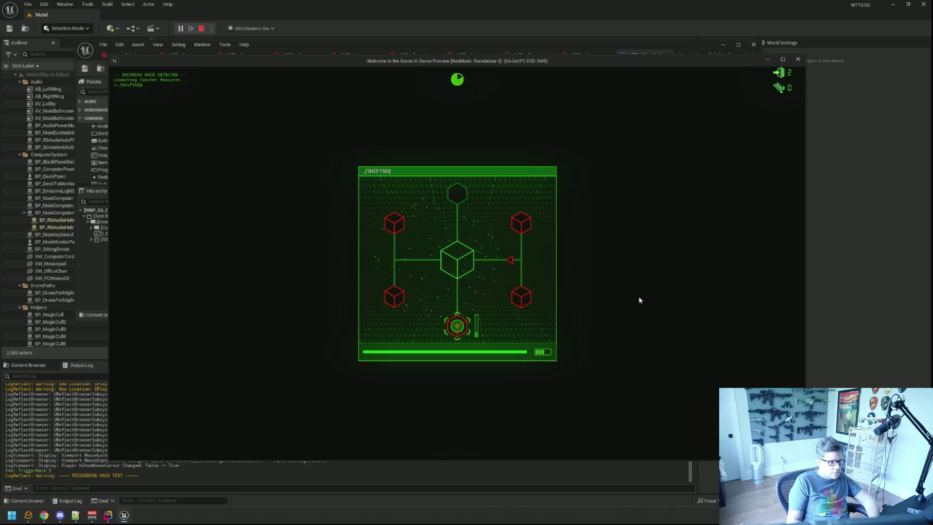
pyautogui.press('Up')
# Work the selector around the right junction, capturing the top-right and bottom-right red nodes.
pyautogui.press('Right')
pyautogui.press('Up')
pyautogui.press('Down')
pyautogui.press('Left')
pyautogui.press('Right')
pyautogui.press('Up')
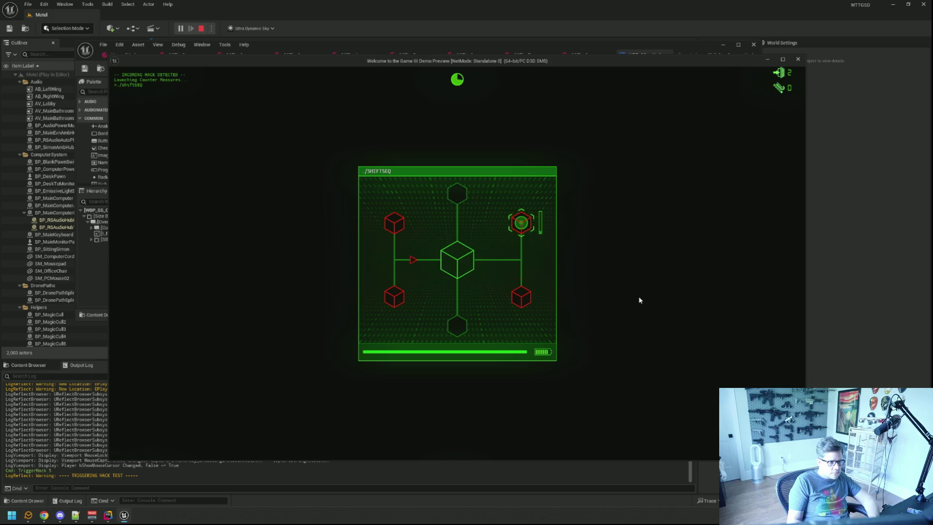
pyautogui.press('Down')
pyautogui.press('Left')
pyautogui.press('Down')
pyautogui.press('Up')
pyautogui.press('Left')
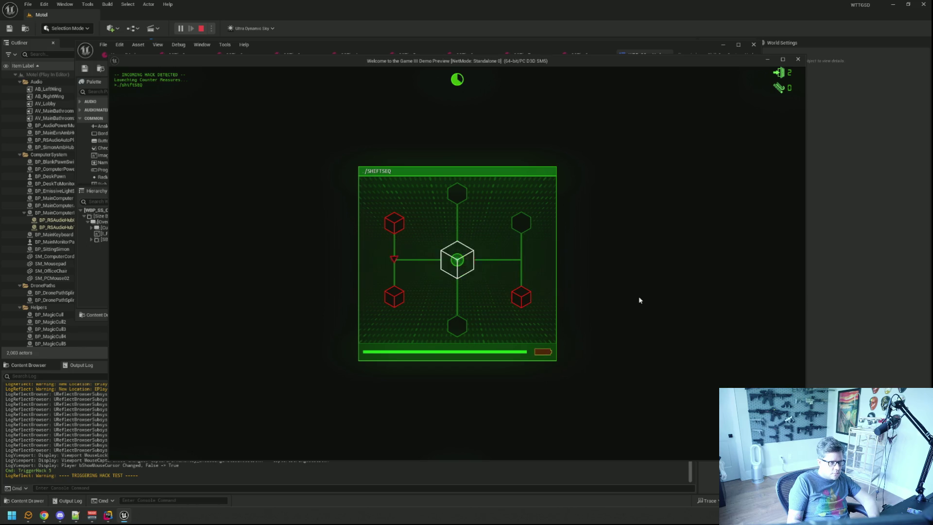
pyautogui.press('Down')
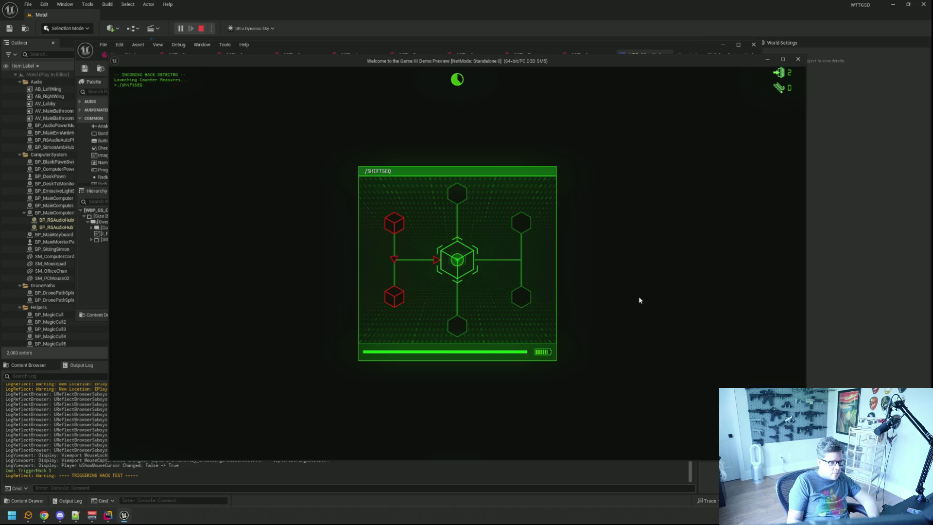
# Capture the upper-left and lower-left red nodes, then stop the play session.
pyautogui.press('Right')
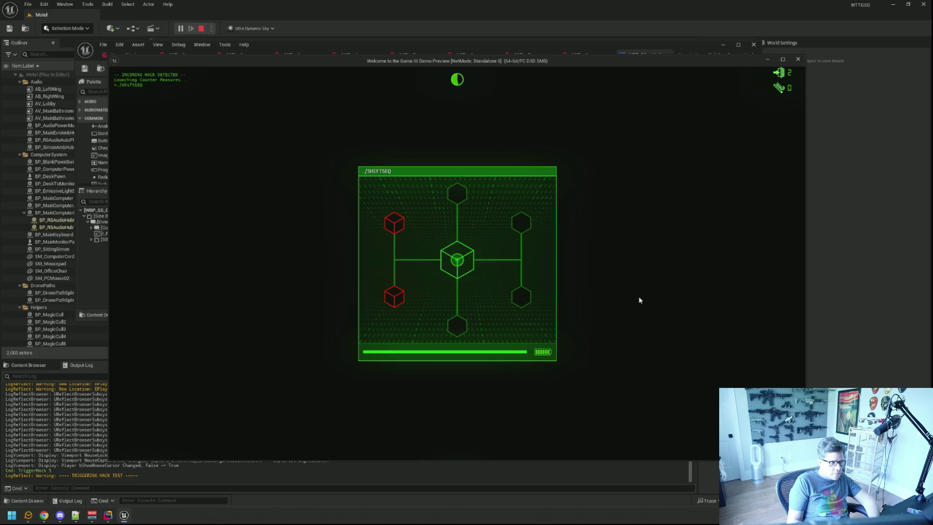
pyautogui.press('Up')
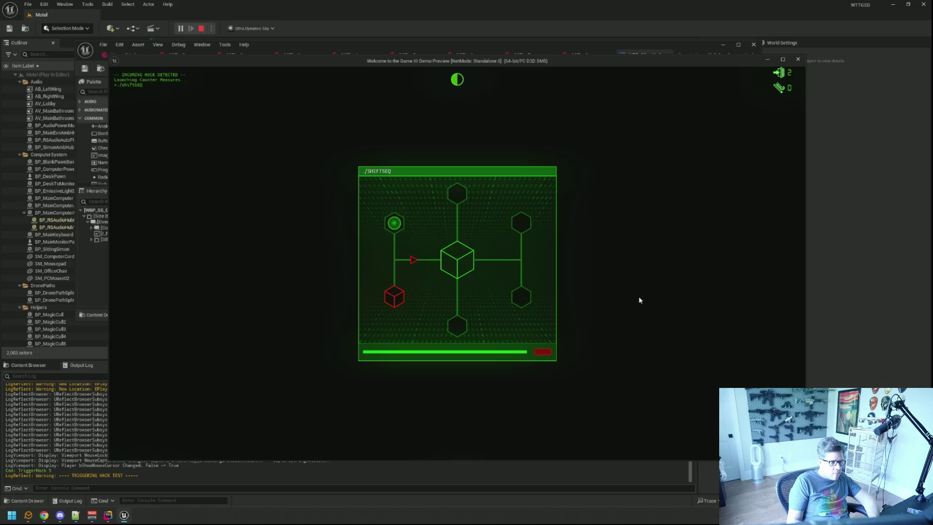
pyautogui.press('Left')
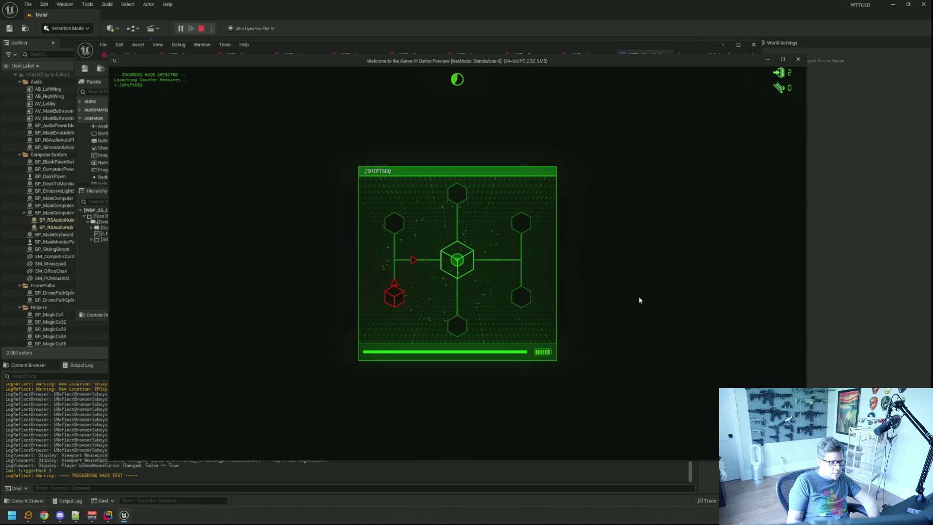
pyautogui.press('Escape')
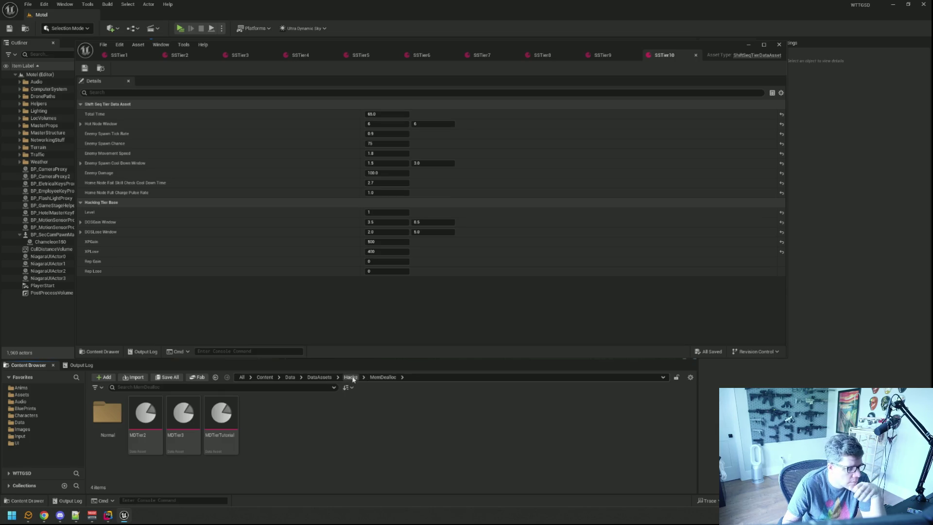
# Browse from the Hacks folder into the StackPusher Normal tier assets folder.
pyautogui.click(351, 378)
pyautogui.doubleClick(224, 415)
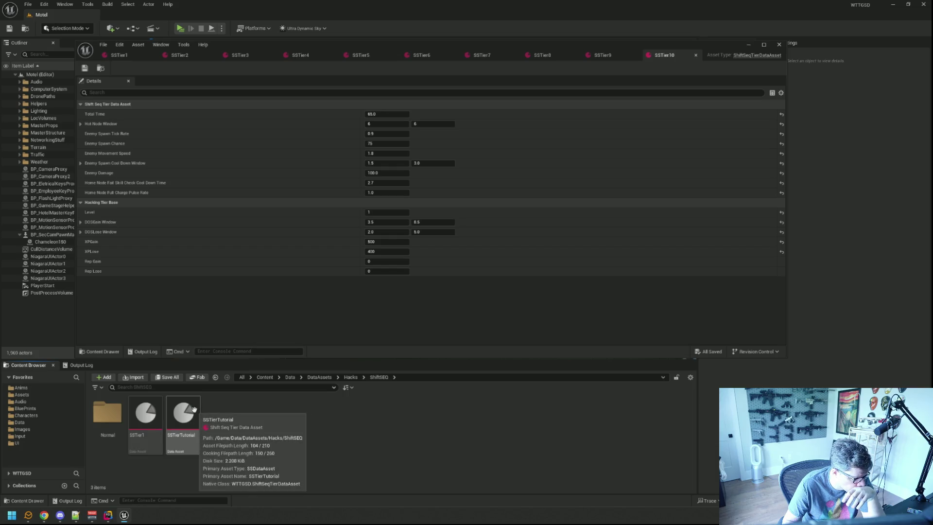
pyautogui.doubleClick(107, 414)
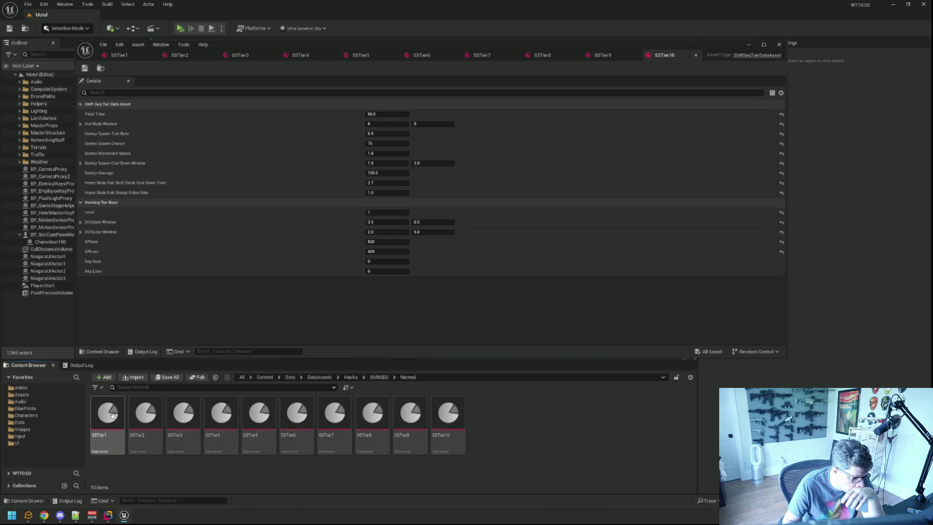
pyautogui.click(350, 377)
pyautogui.doubleClick(258, 412)
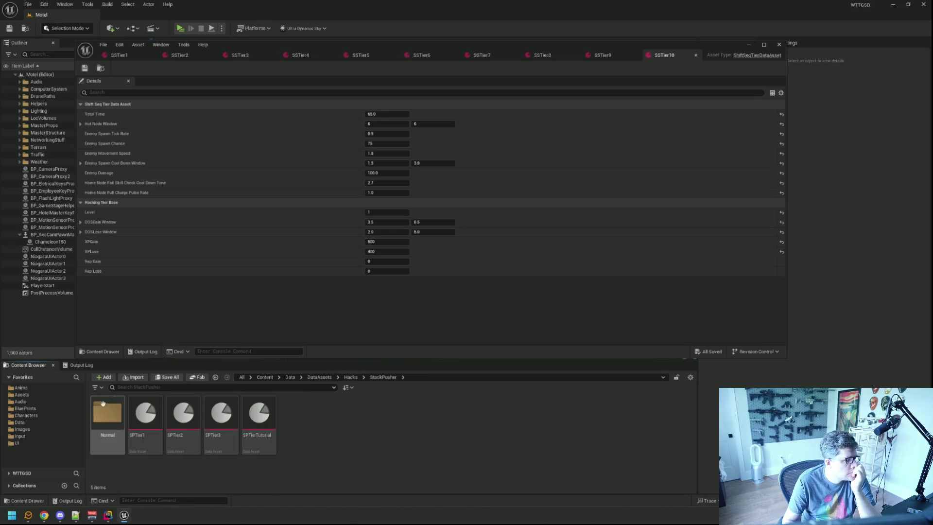
pyautogui.doubleClick(107, 413)
# Open all ten StackPusher tier assets, SPTier1 through SPTier10, to view their values.
pyautogui.doubleClick(107, 412)
pyautogui.doubleClick(145, 412)
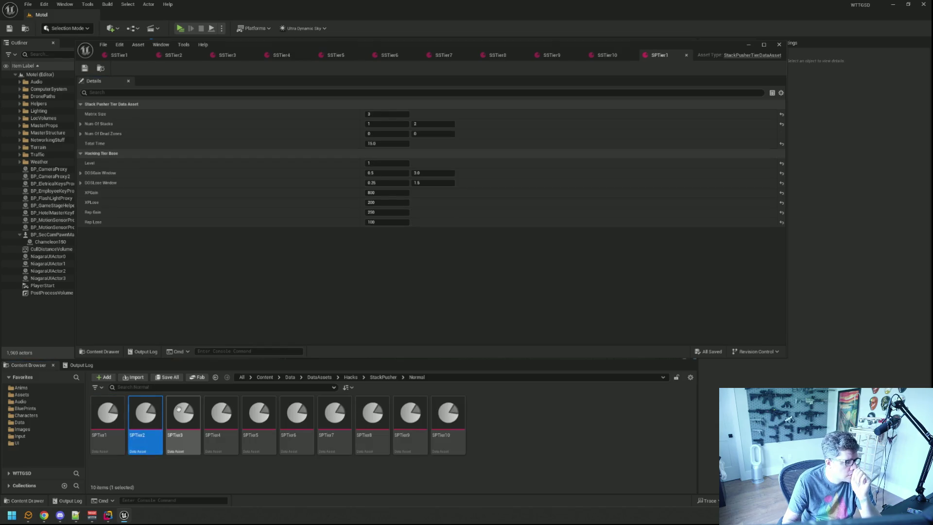
pyautogui.doubleClick(183, 413)
pyautogui.click(221, 412)
pyautogui.doubleClick(259, 410)
pyautogui.doubleClick(297, 411)
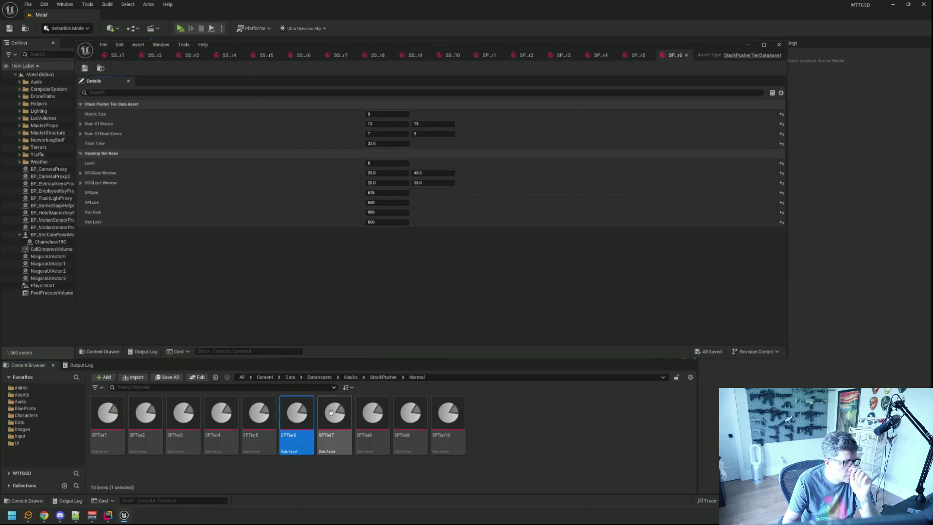
pyautogui.doubleClick(335, 410)
pyautogui.doubleClick(373, 411)
pyautogui.doubleClick(409, 410)
pyautogui.doubleClick(448, 410)
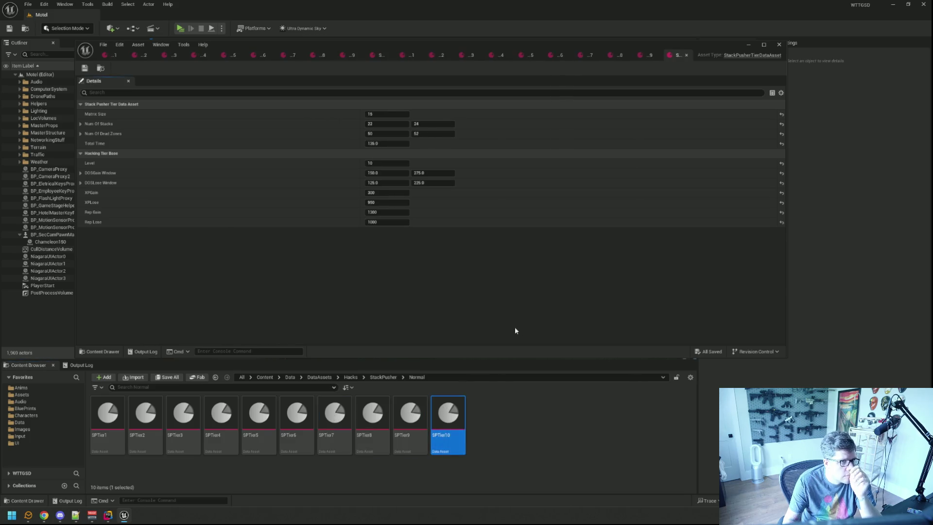
# Close the ten SPTier asset editors, from SPTier10 back to SPTier1.
pyautogui.click(686, 55)
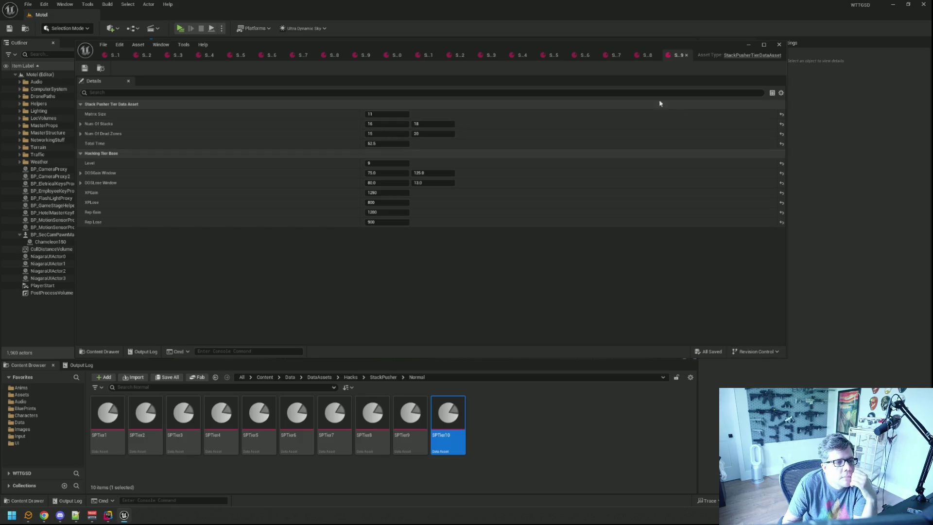
pyautogui.click(686, 55)
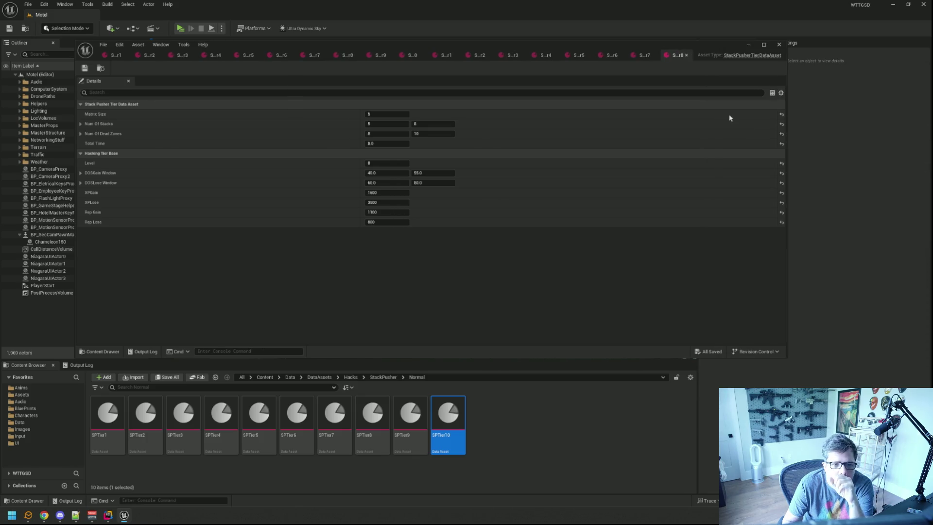
pyautogui.click(686, 56)
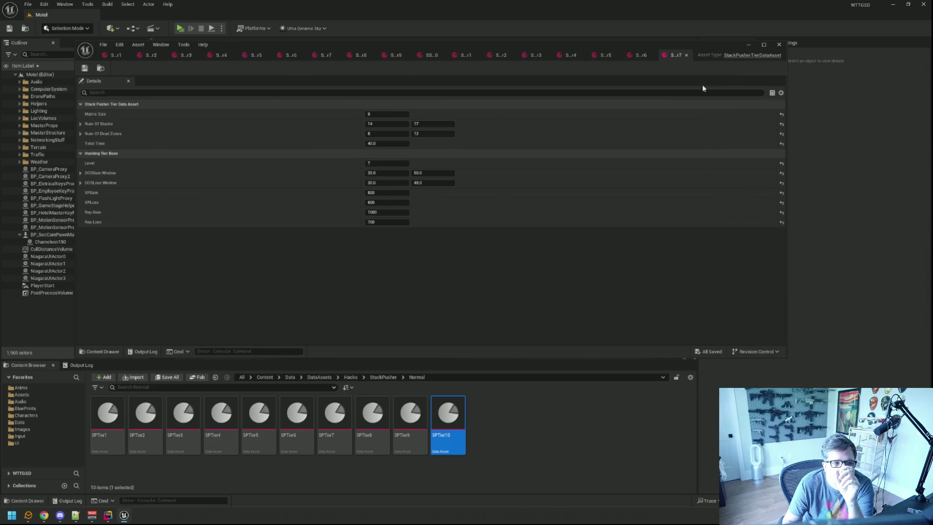
pyautogui.click(686, 55)
pyautogui.click(686, 55)
pyautogui.click(685, 55)
pyautogui.click(686, 55)
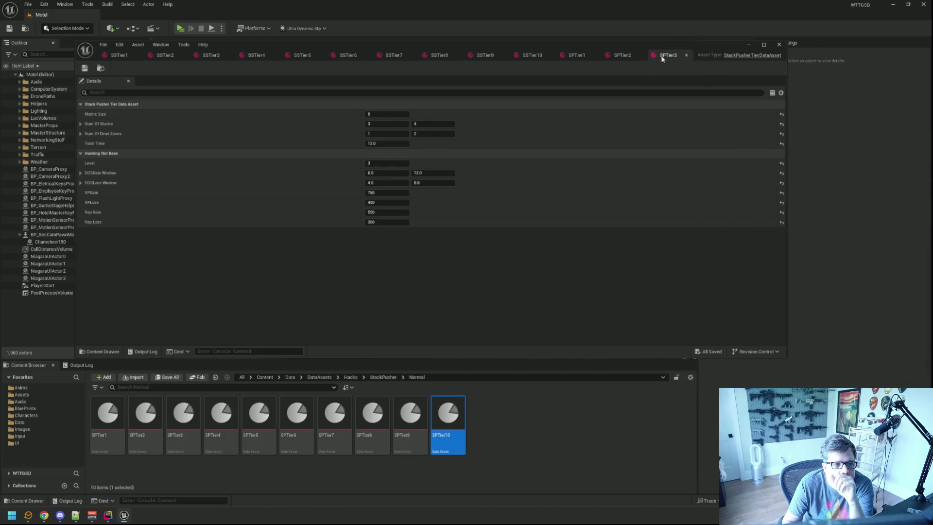
pyautogui.click(685, 55)
pyautogui.click(686, 55)
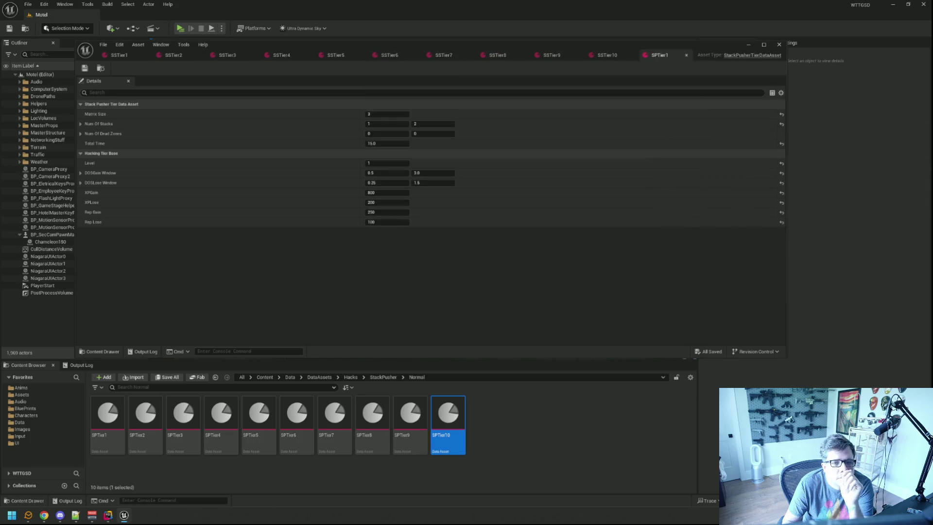
pyautogui.click(685, 55)
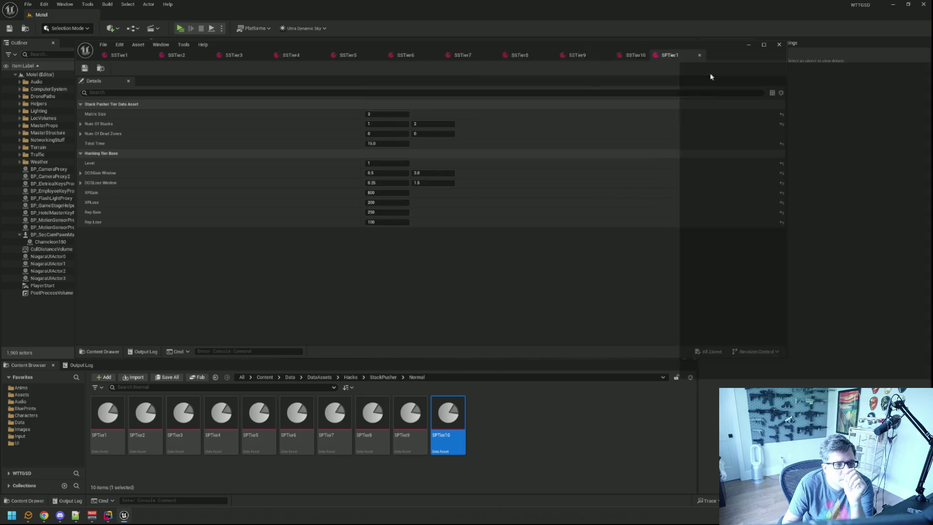
# Return to SSTier1's values and bring up options for its Hacking Tier Base category.
pyautogui.click(111, 55)
pyautogui.click(101, 69)
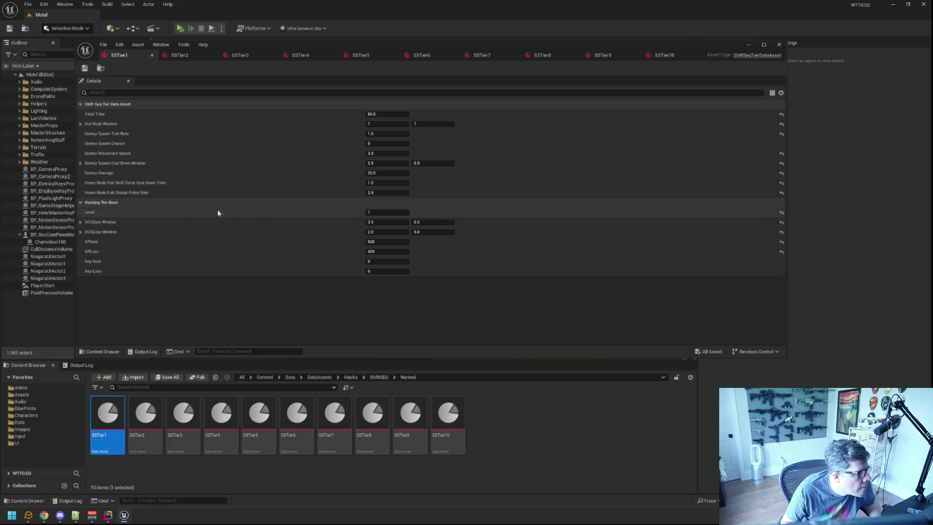
pyautogui.rightClick(194, 203)
# Paste level 1 and level 2 hacking values into SSTier1 and SSTier2, saving SSTier2.
pyautogui.click(225, 252)
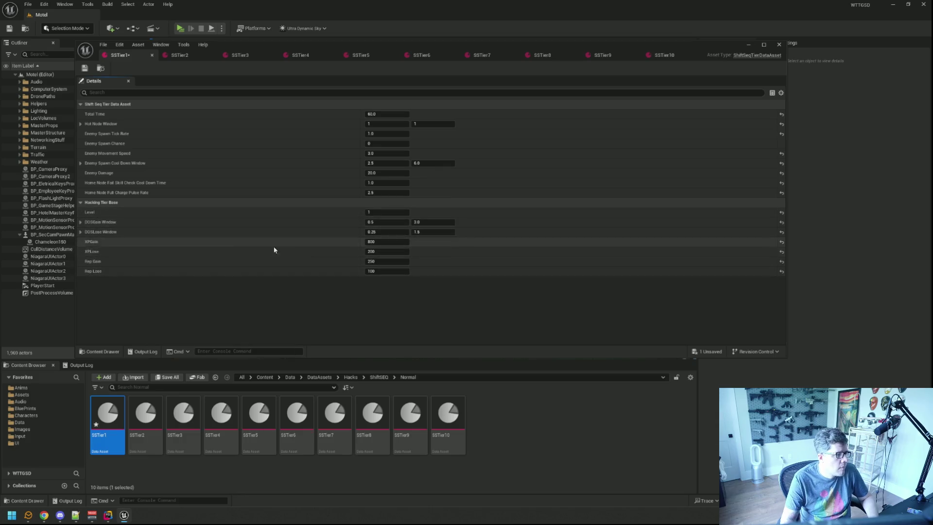
pyautogui.click(176, 55)
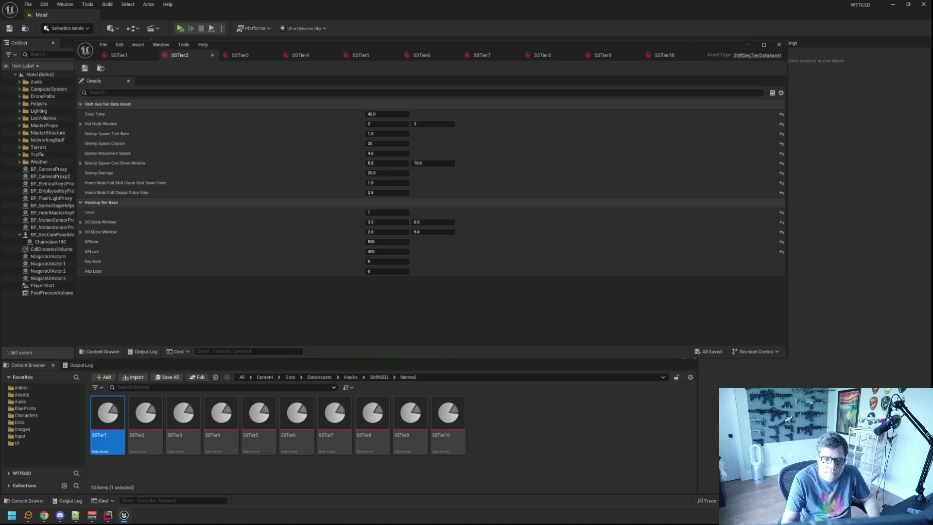
pyautogui.rightClick(213, 203)
pyautogui.click(233, 250)
pyautogui.hotkey('ctrl', 's')
# Paste level 3 and level 4 hacking values into SSTier3 and SSTier4, saving SSTier4.
pyautogui.click(240, 56)
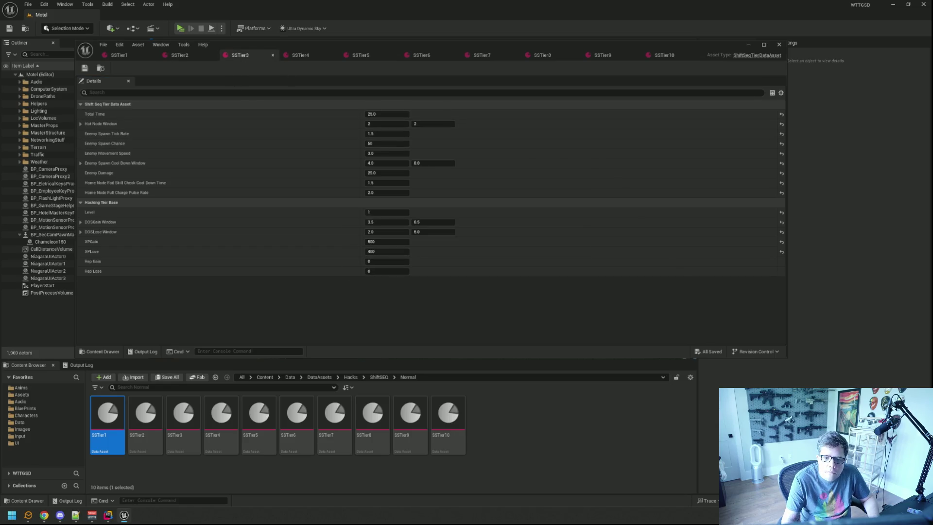
pyautogui.rightClick(382, 200)
pyautogui.click(407, 245)
pyautogui.click(300, 55)
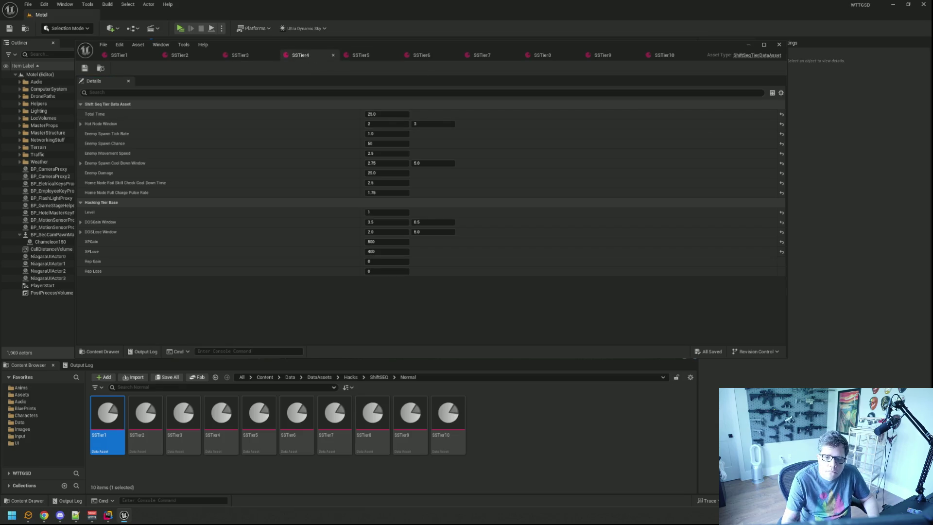
pyautogui.rightClick(414, 202)
pyautogui.click(447, 241)
pyautogui.hotkey('ctrl', 's')
# Paste level 5, 6 and 7 hacking values into SSTier5, SSTier6 and SSTier7.
pyautogui.click(360, 56)
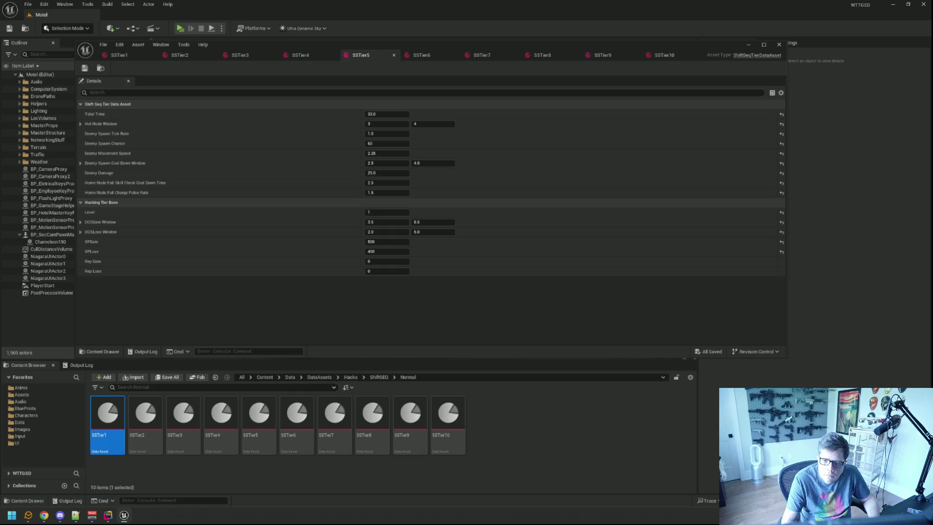
pyautogui.rightClick(307, 211)
pyautogui.click(350, 250)
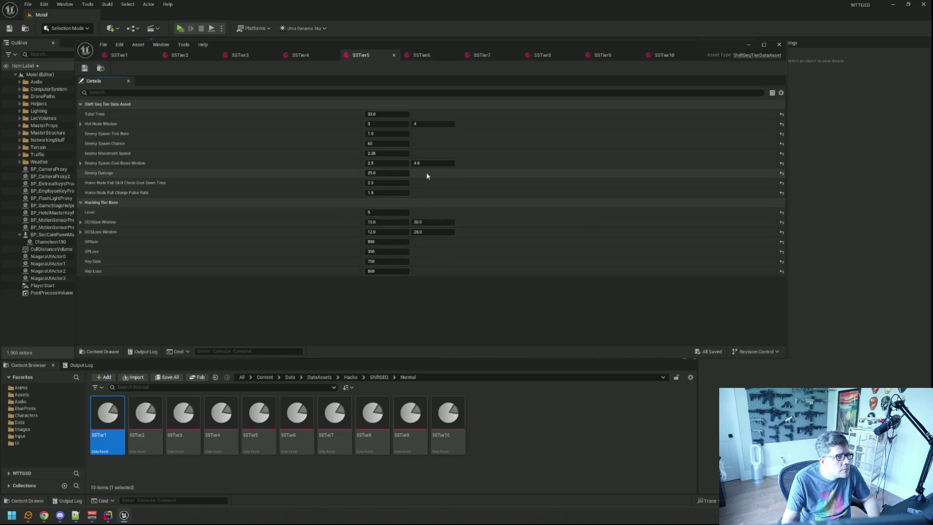
pyautogui.click(424, 58)
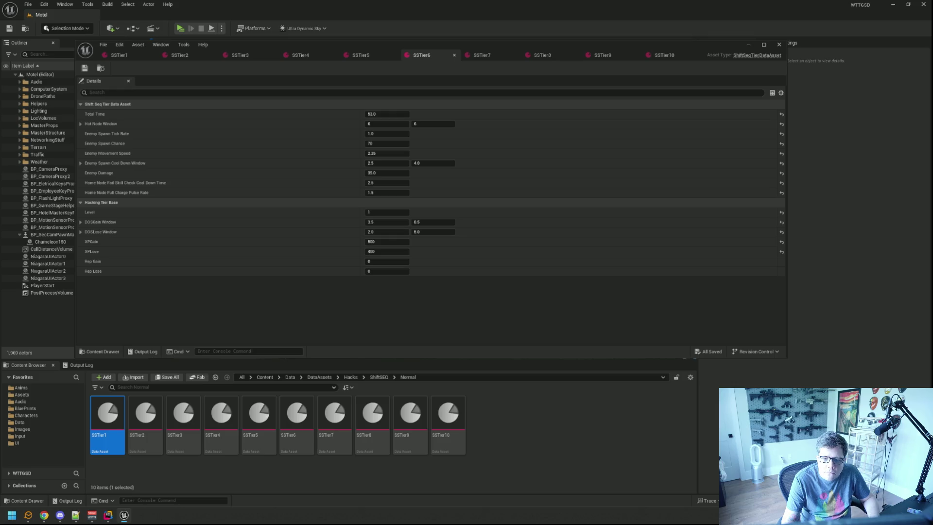
pyautogui.rightClick(349, 208)
pyautogui.click(388, 252)
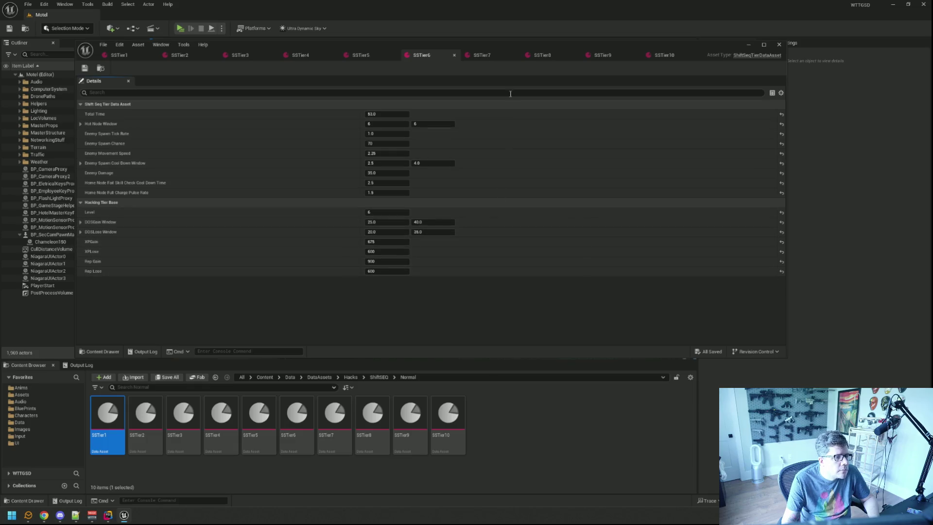
pyautogui.click(489, 55)
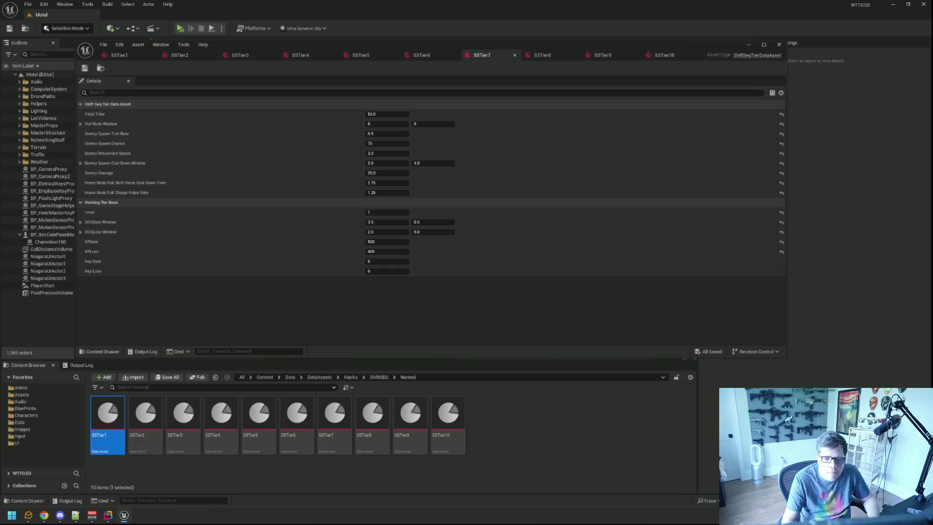
pyautogui.rightClick(300, 205)
pyautogui.click(339, 255)
# Apply level 8 and level 9 hacking values to SSTier8 and SSTier9.
pyautogui.click(542, 55)
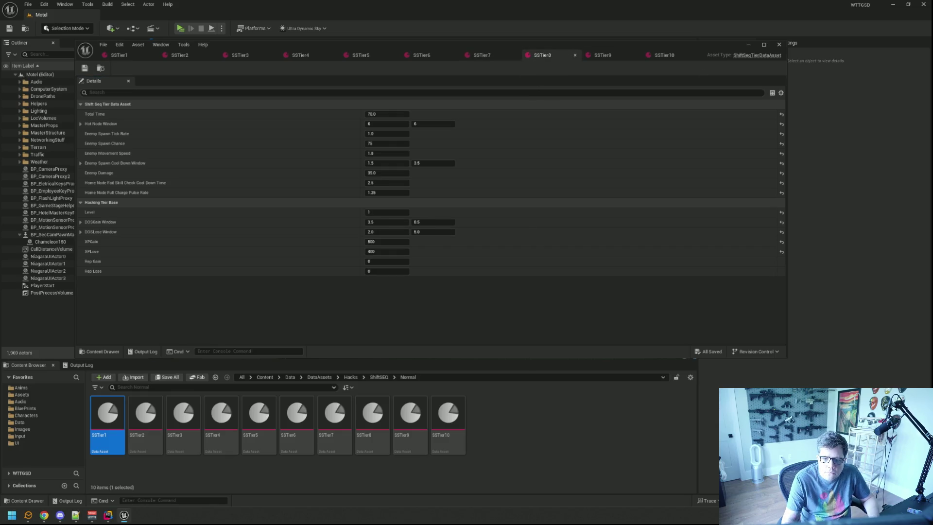
pyautogui.rightClick(333, 202)
pyautogui.click(357, 238)
pyautogui.click(489, 55)
pyautogui.click(542, 55)
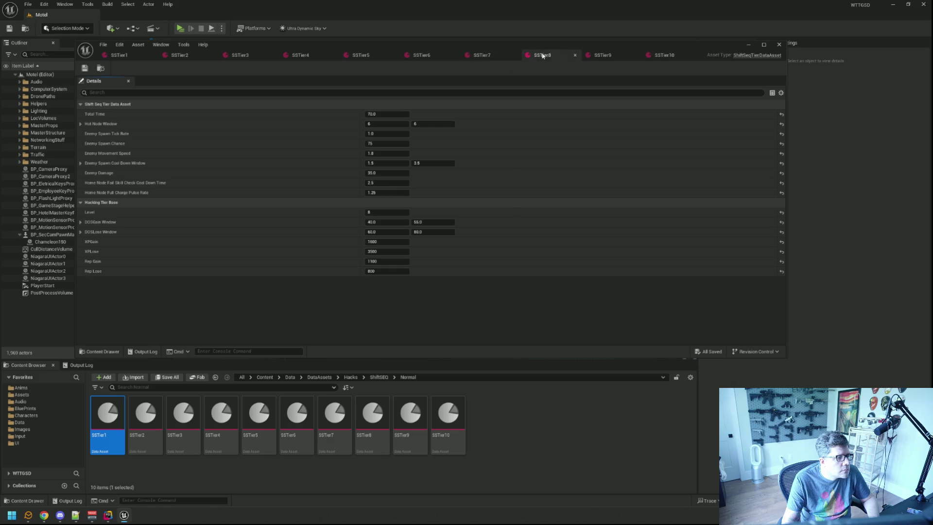
pyautogui.click(602, 55)
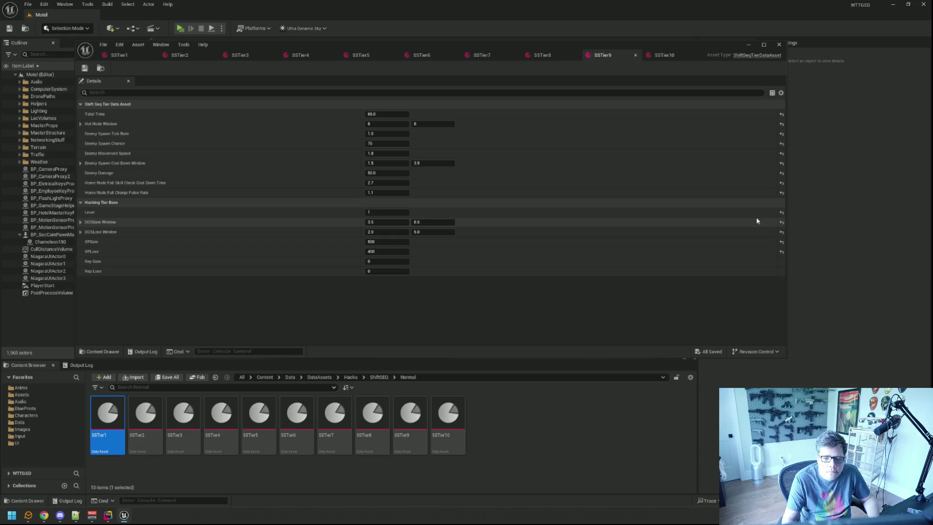
pyautogui.rightClick(350, 203)
pyautogui.click(379, 251)
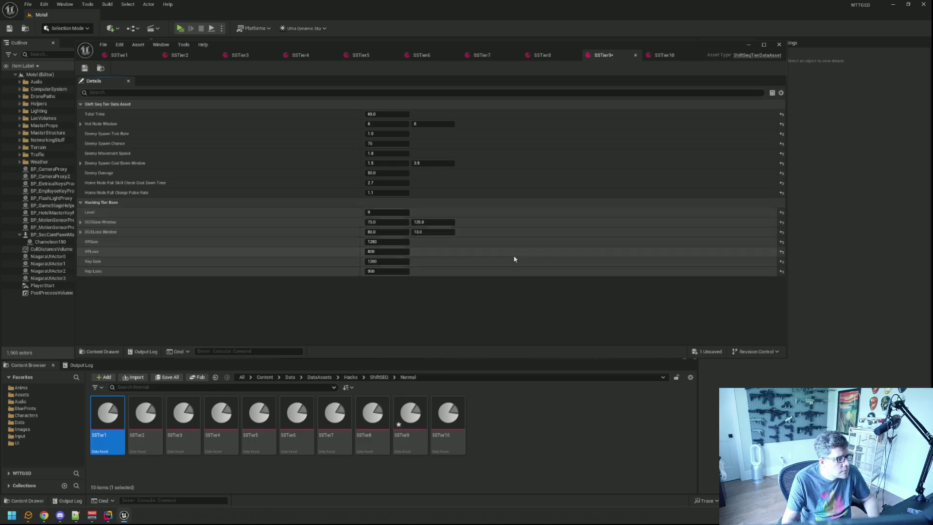
# Paste level 10 values (DOSGain 150–275, DOSLoss 125–225) into SSTier10, then review SSTier1–SSTier4.
pyautogui.click(664, 56)
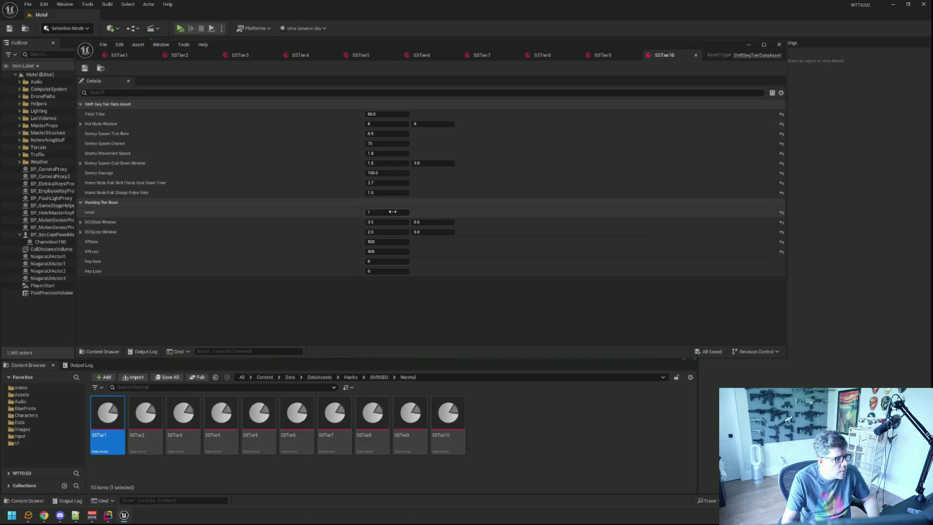
pyautogui.rightClick(245, 200)
pyautogui.click(267, 248)
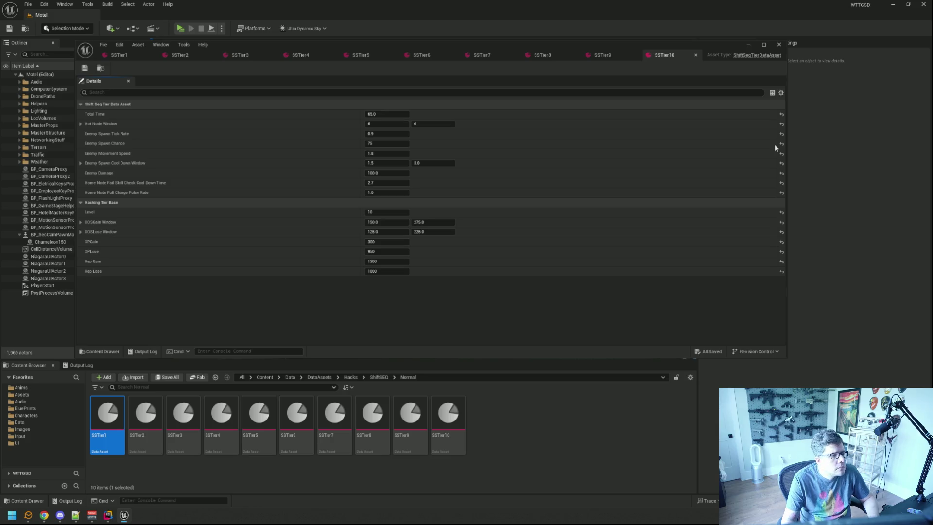
pyautogui.click(119, 55)
pyautogui.click(181, 56)
pyautogui.click(241, 55)
pyautogui.click(298, 56)
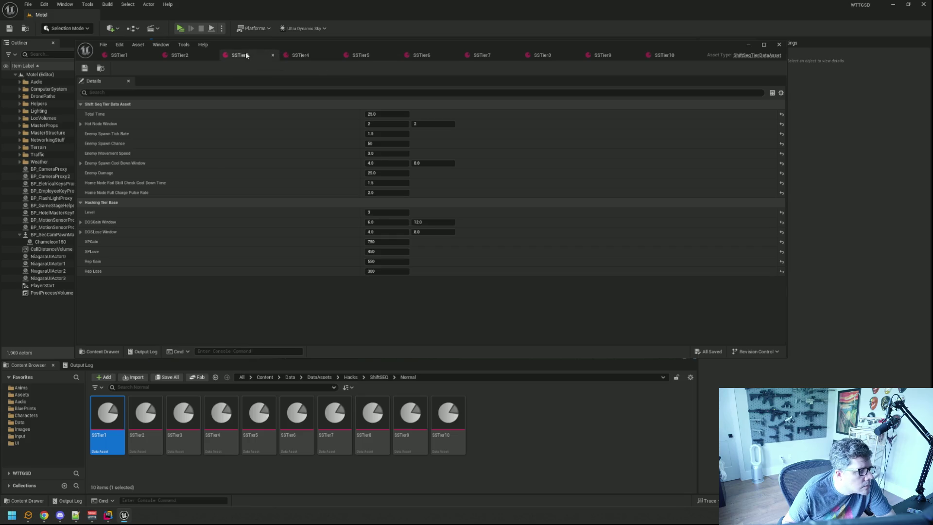
# Review SSTier5–SSTier7, then set SSTier8's XPGain to 900 and save it.
pyautogui.click(364, 58)
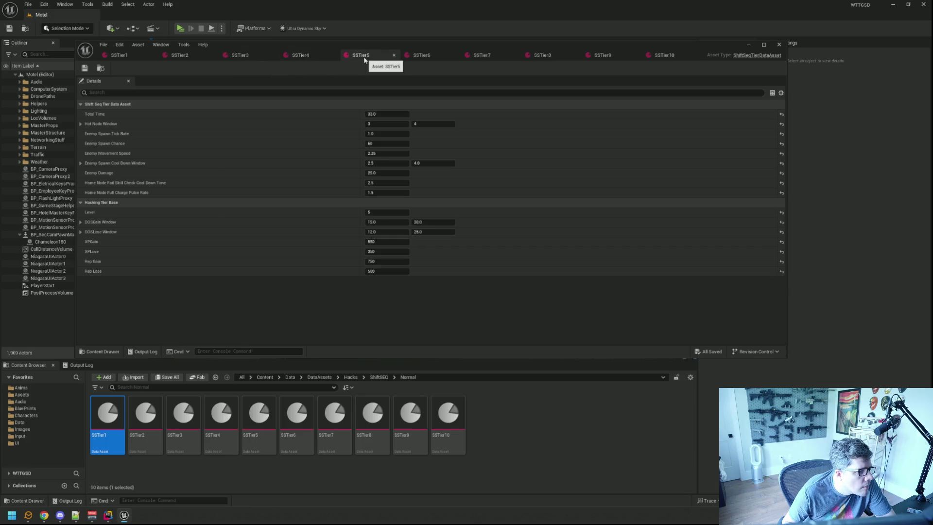
pyautogui.click(430, 60)
pyautogui.click(485, 58)
pyautogui.click(540, 58)
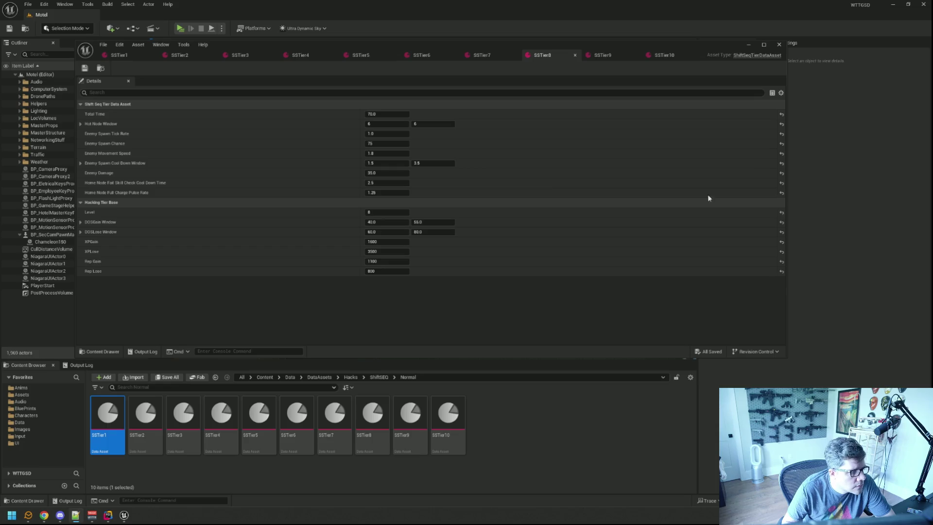
pyautogui.click(396, 242)
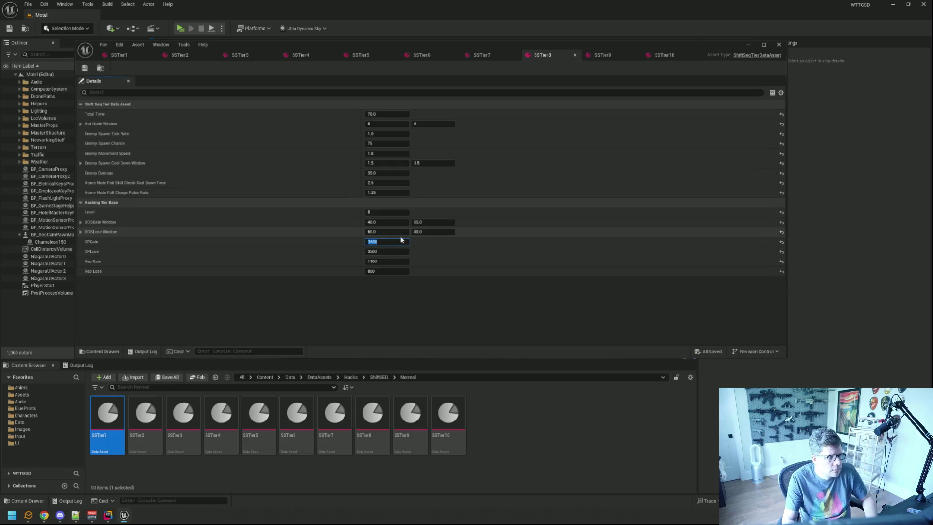
pyautogui.write('900')
pyautogui.press('Tab')
pyautogui.hotkey('ctrl', 's')
# Check SSTier7 through SSTier10, then close the tier asset editor.
pyautogui.click(495, 56)
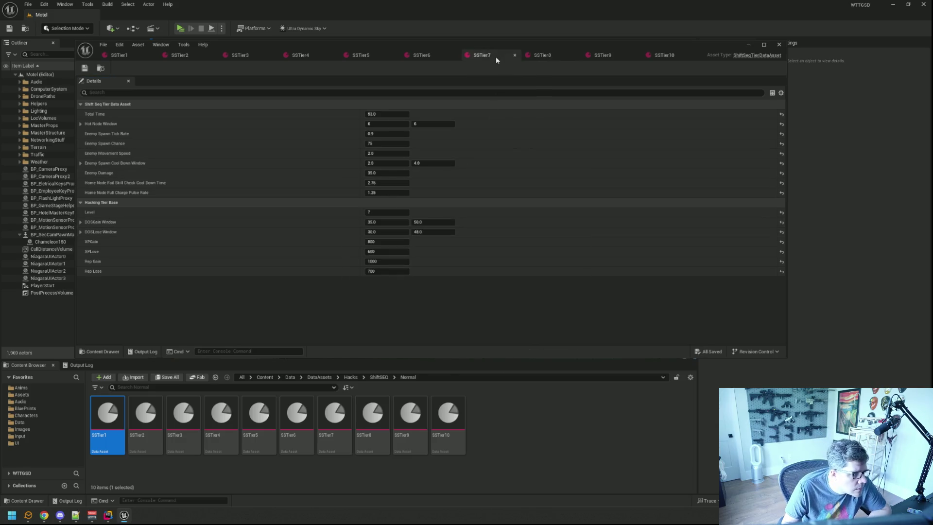
pyautogui.click(558, 56)
pyautogui.click(605, 60)
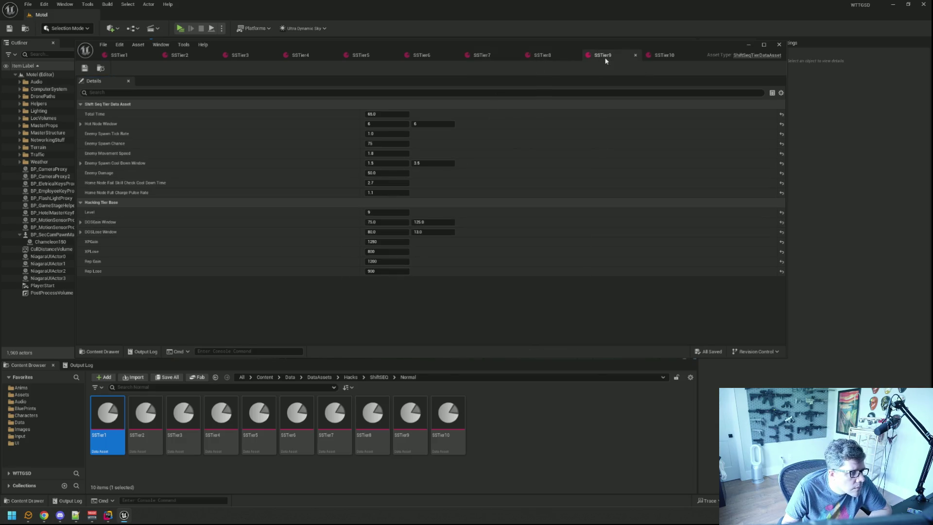
pyautogui.click(664, 57)
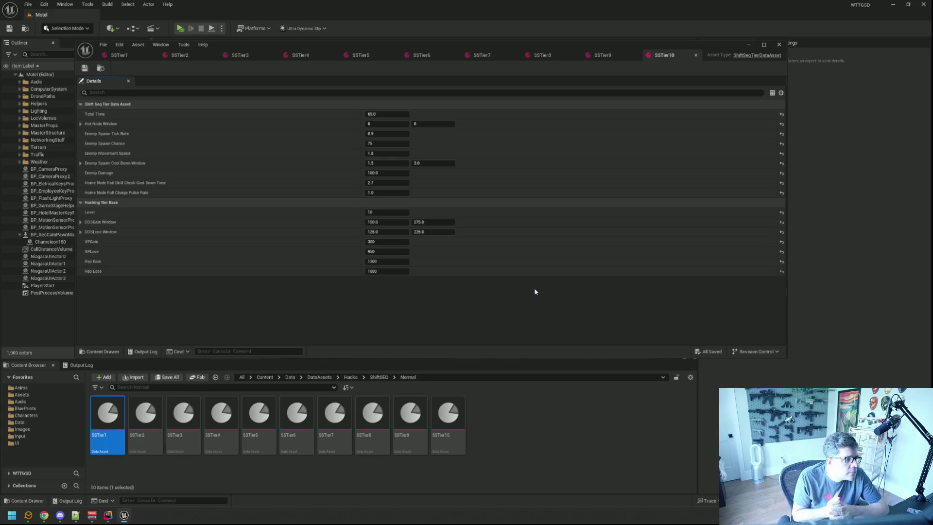
pyautogui.click(780, 46)
pyautogui.moveTo(422, 204); pyautogui.dragTo(411, 180)
# Toggle Unreal's game view, return to Rider and inspect the Present implementation.
pyautogui.press('g')
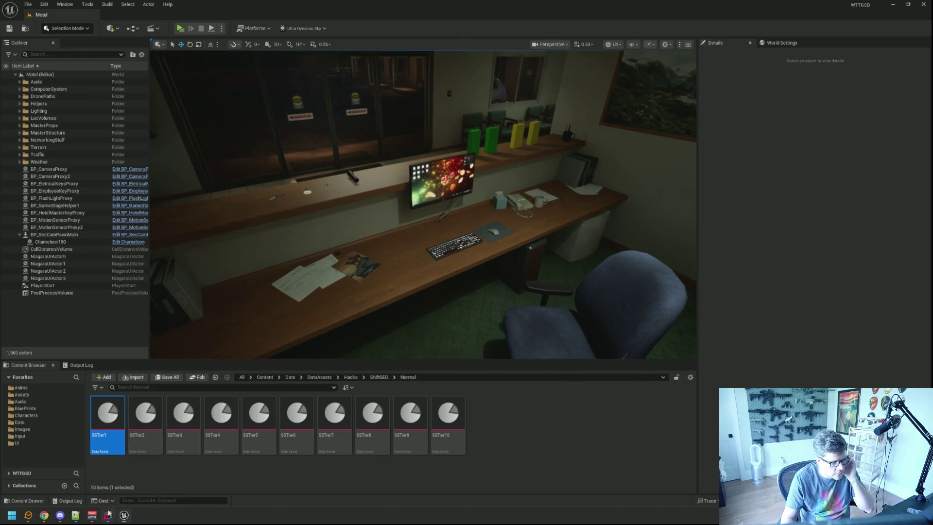
pyautogui.click(108, 514)
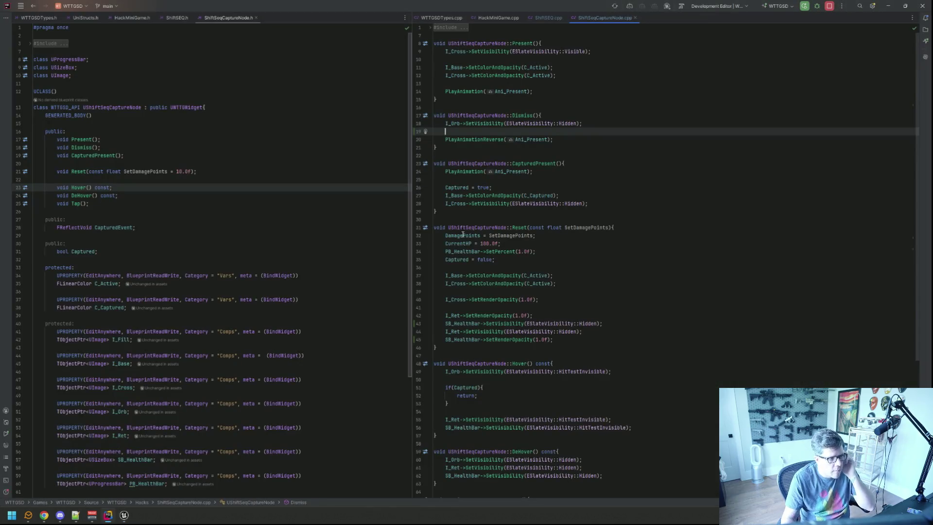
pyautogui.middleClick(595, 20)
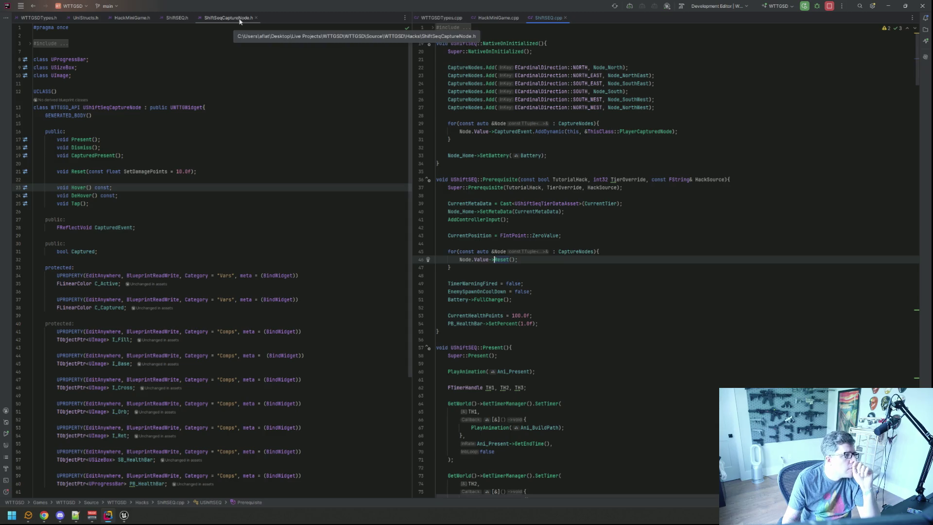
pyautogui.click(85, 140)
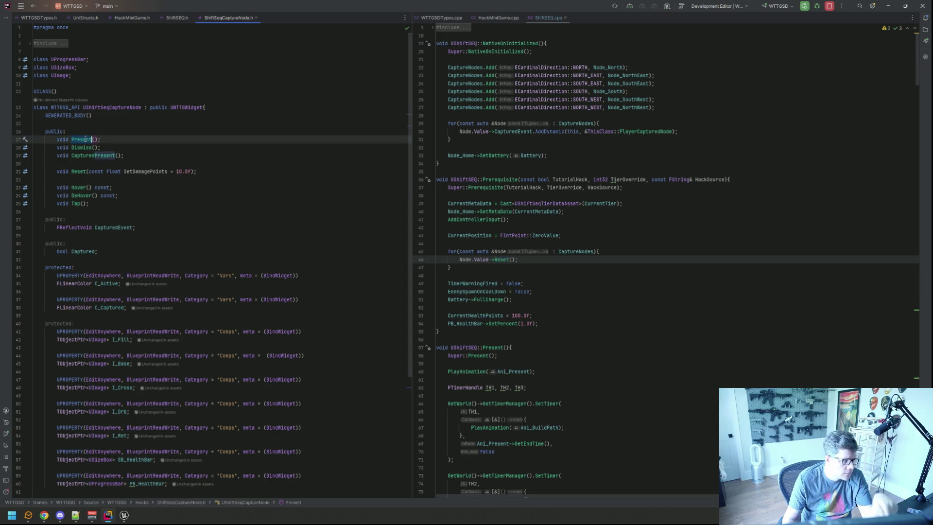
pyautogui.keyDown('ctrl'); pyautogui.click(85, 140); pyautogui.keyUp('ctrl')
pyautogui.scroll(-5, 202, 153)
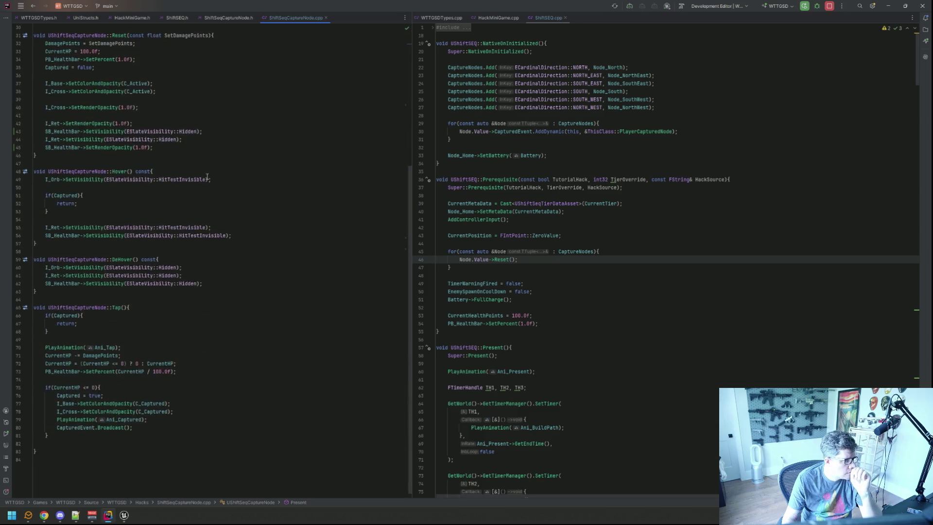
pyautogui.scroll(5, 252, 120)
# Navigate back in the capture node code and close the ShiftSeqCaptureNode.cpp and .h tabs.
pyautogui.click(294, 74)
pyautogui.hotkey('ctrl', 'alt', 'Left')
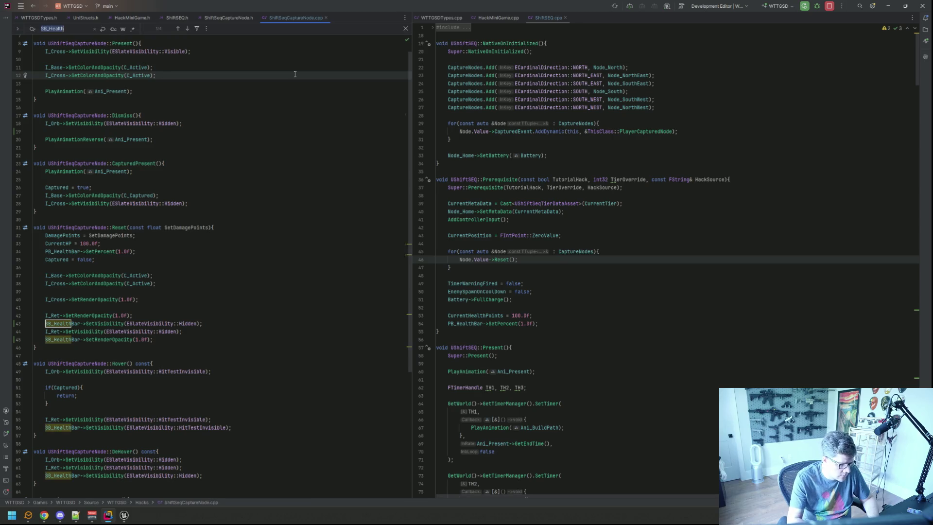
pyautogui.click(326, 17)
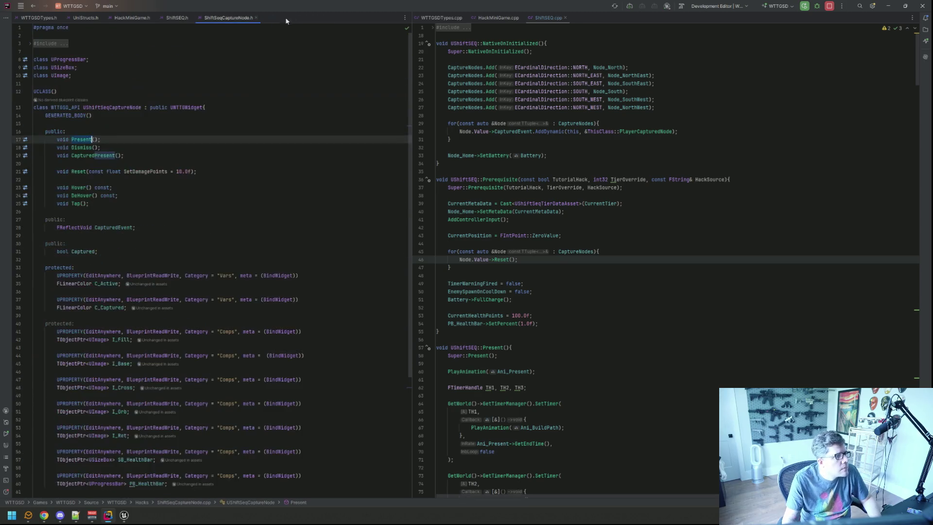
pyautogui.click(256, 18)
# Search ShiftSEQ.cpp for FHackGameResults to reach the call in PlayerCapturedNode.
pyautogui.click(600, 53)
pyautogui.hotkey('ctrl', 'f')
pyautogui.write('Fhac')
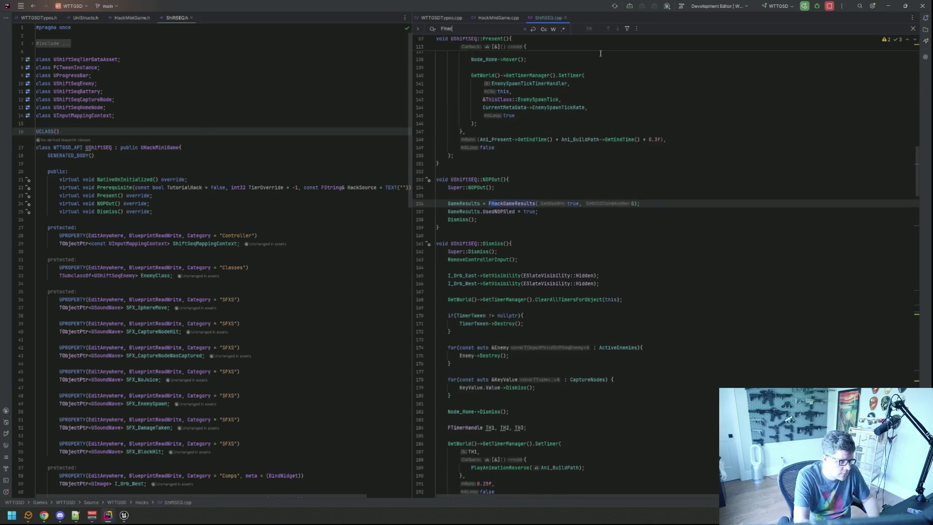
pyautogui.write('kGameResults')
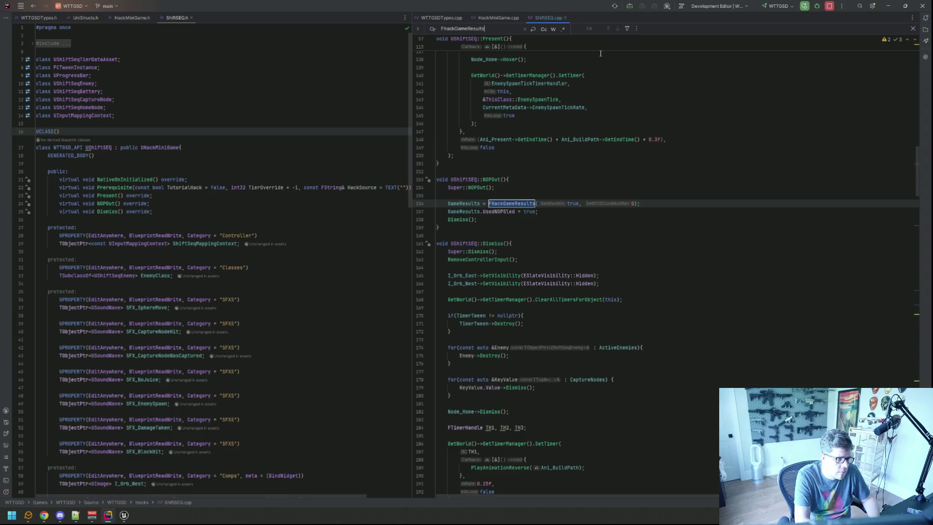
pyautogui.press('Return')
pyautogui.press('Escape')
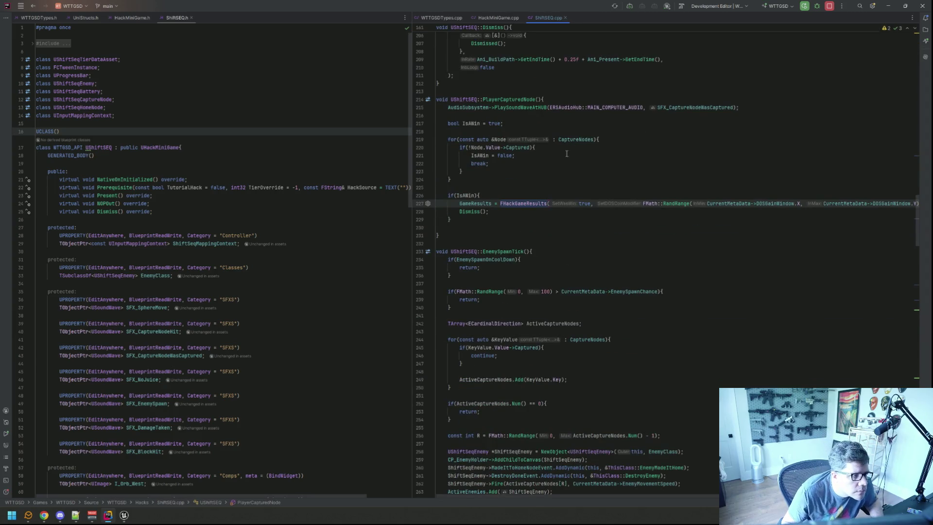
# Wrap the FHackGameResults call so true, the FMath::RandRange argument and ');' sit on separate lines.
pyautogui.click(549, 176)
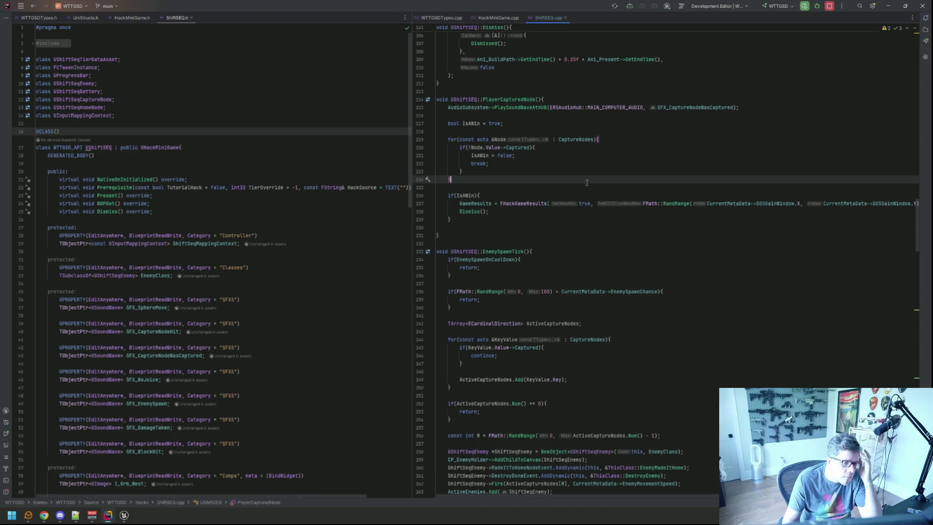
pyautogui.click(638, 203)
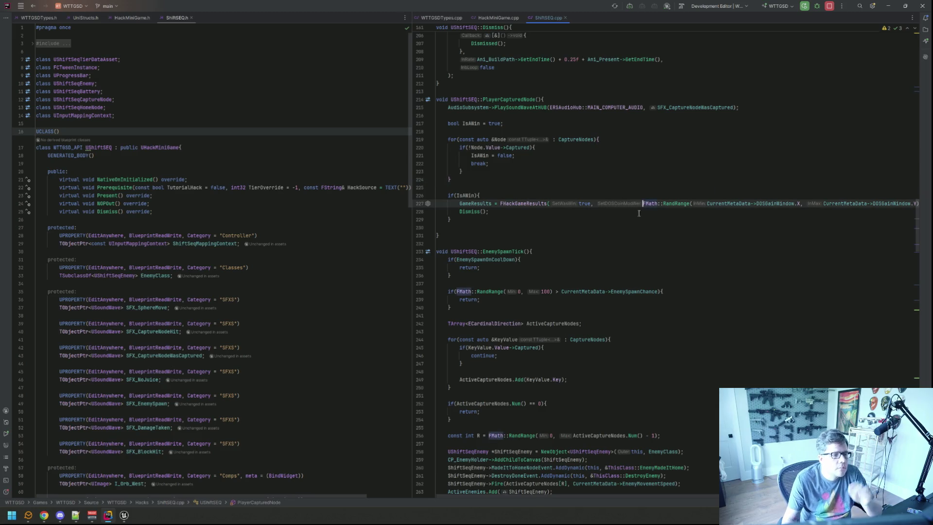
pyautogui.hotkey('ctrl', 'Left')
pyautogui.press('Return')
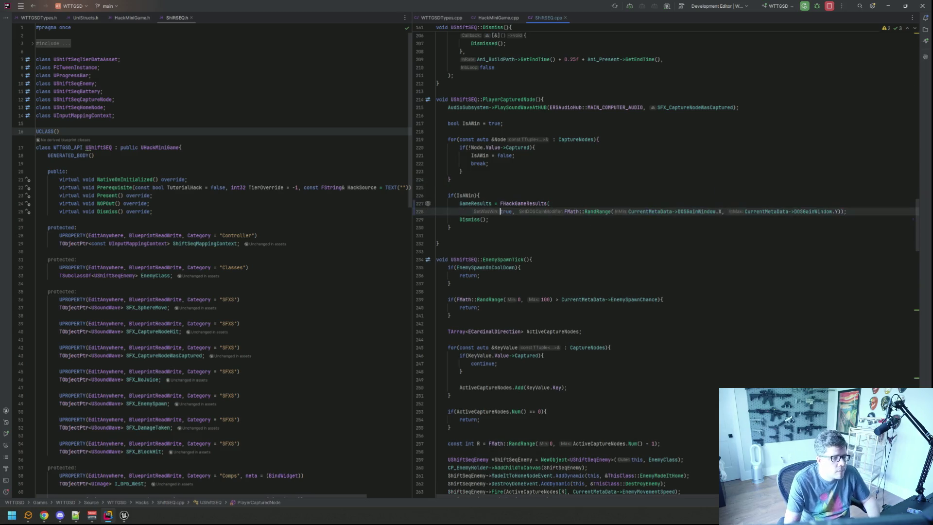
pyautogui.click(565, 211)
pyautogui.press('Return')
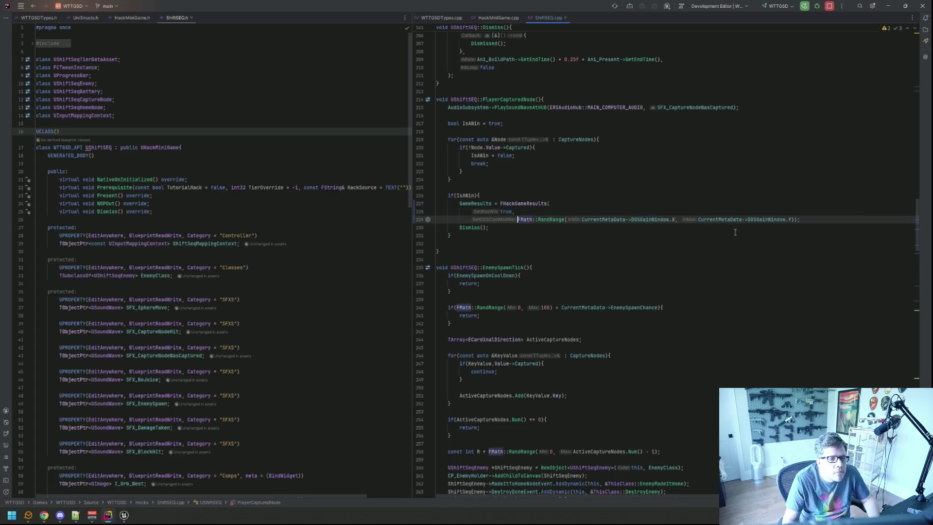
pyautogui.click(796, 219)
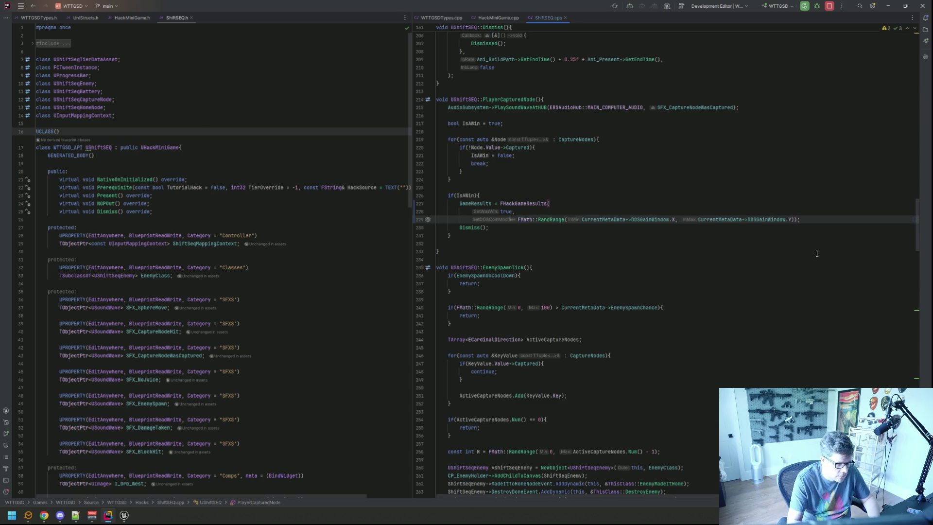
pyautogui.press('Return')
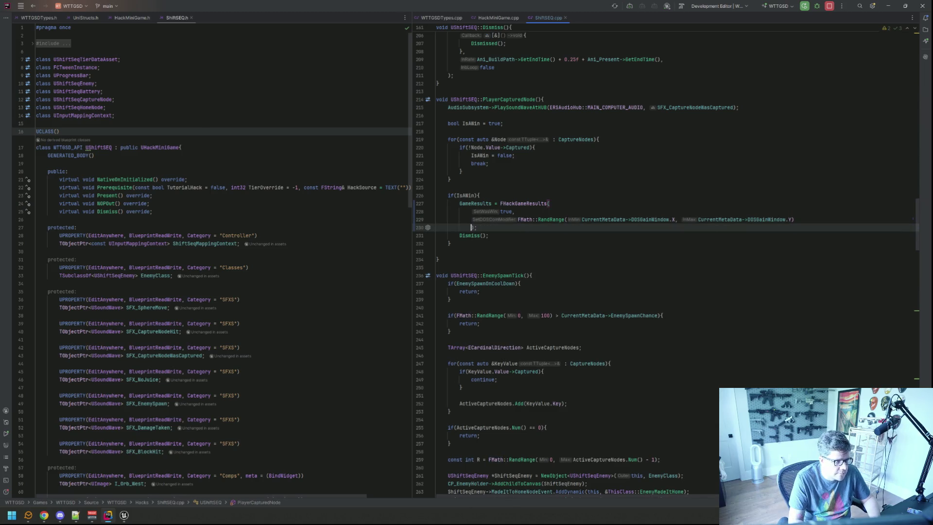
# Add blank lines inside the call, before Dismiss() and above GameResults.
pyautogui.press('Up')
pyautogui.press('End')
pyautogui.press('Return')
pyautogui.press('Down')
pyautogui.press('End')
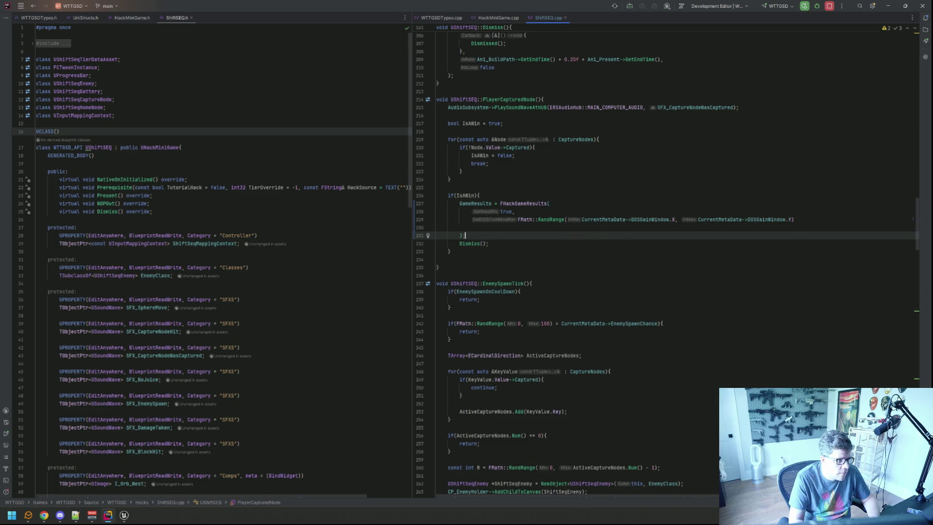
pyautogui.press('Return')
pyautogui.press('Up')
pyautogui.press('Up')
pyautogui.press('Up')
pyautogui.press('End')
pyautogui.press('Return')
pyautogui.press('Return')
pyautogui.press('Up')
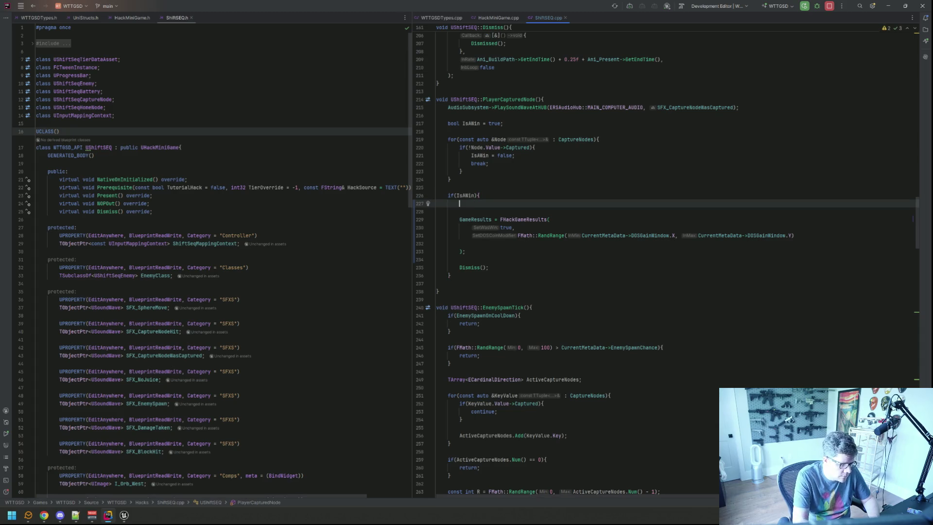
pyautogui.hotkey('ctrl', 't')
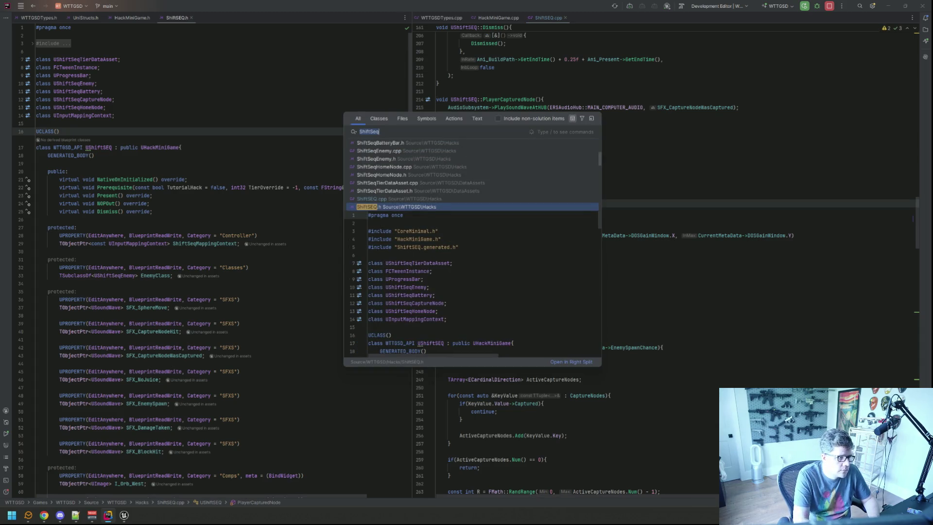
# Open StackPusher.cpp in a split pane below ShiftSEQ.cpp.
pyautogui.press('BackSpace')
pyautogui.write('StackPusher.cp')
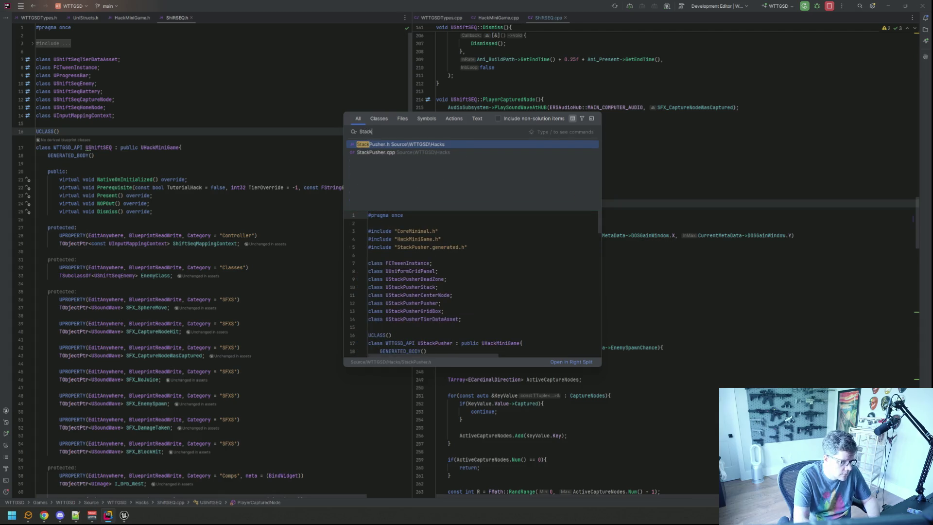
pyautogui.press('Return')
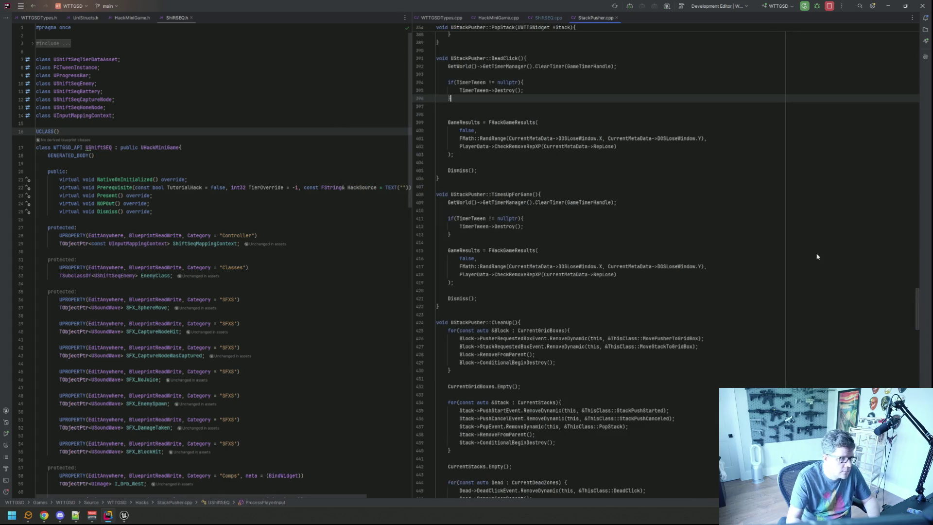
pyautogui.moveTo(592, 19); pyautogui.dragTo(609, 447)
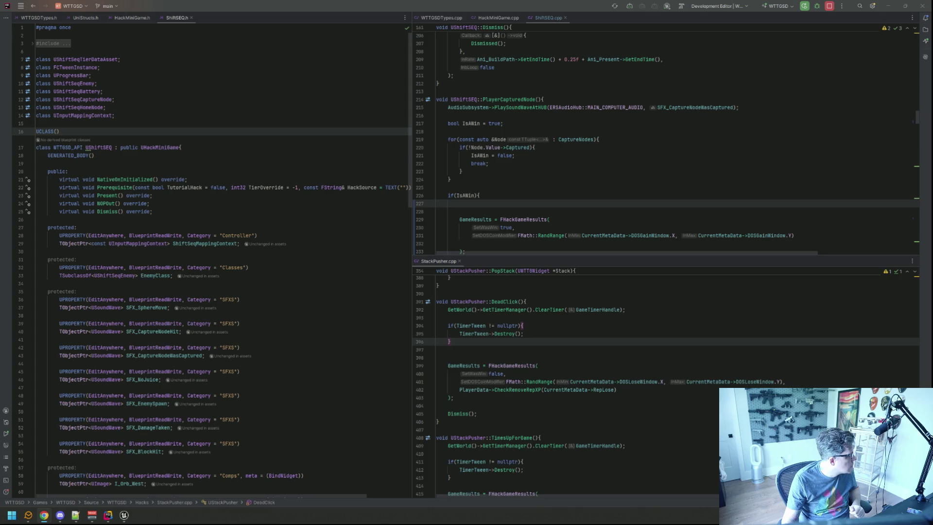
# Copy StackPusher's TValue and DM_Timer lines into the ShiftSEQ win branch.
pyautogui.click(613, 328)
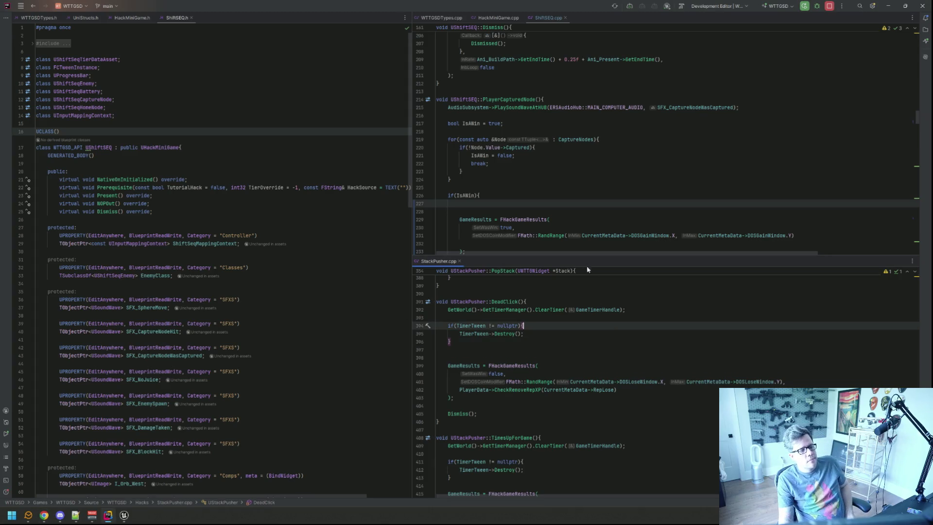
pyautogui.click(604, 310)
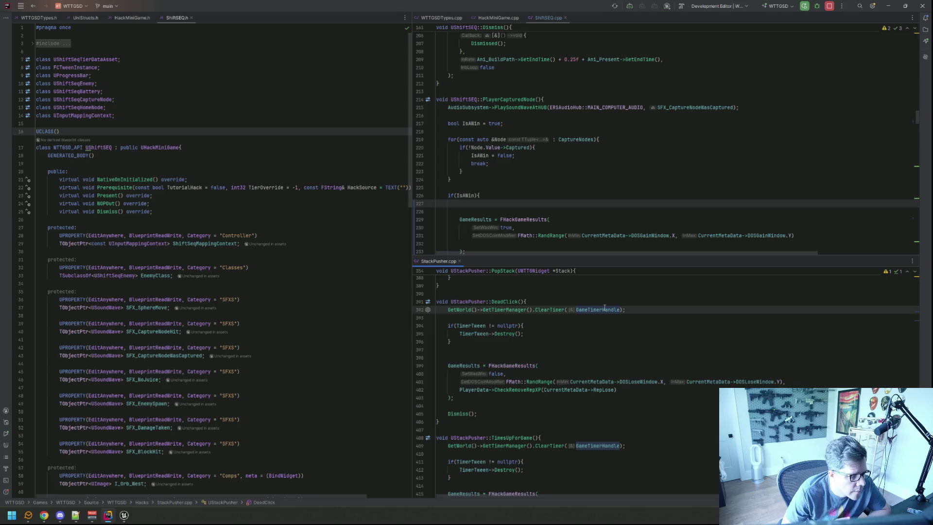
pyautogui.scroll(-4, 594, 310)
pyautogui.click(587, 376)
pyautogui.press('Up')
pyautogui.press('Down')
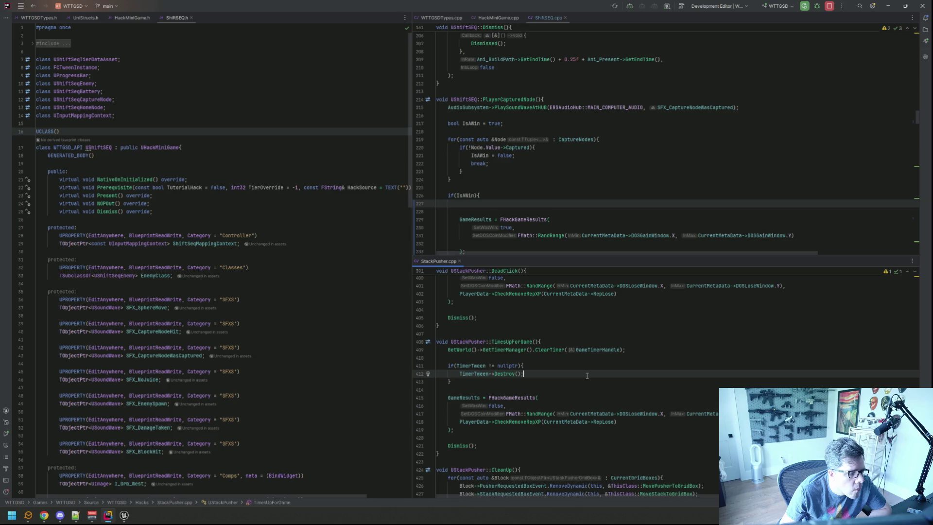
pyautogui.scroll(5, 586, 373)
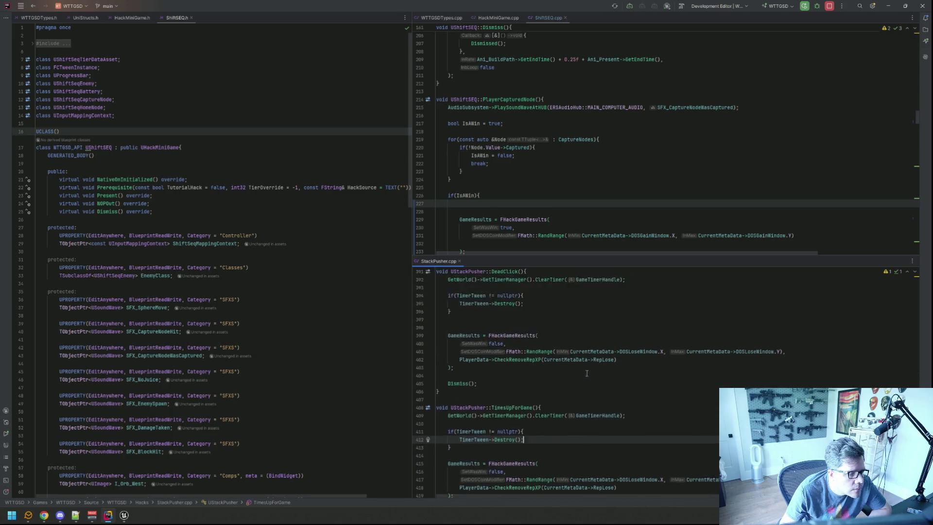
pyautogui.scroll(8, 587, 372)
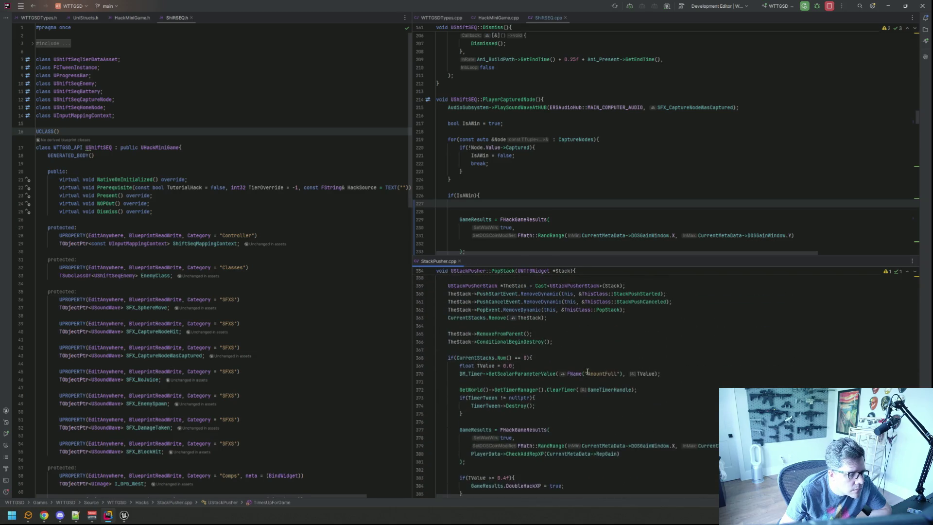
pyautogui.scroll(-1, 581, 351)
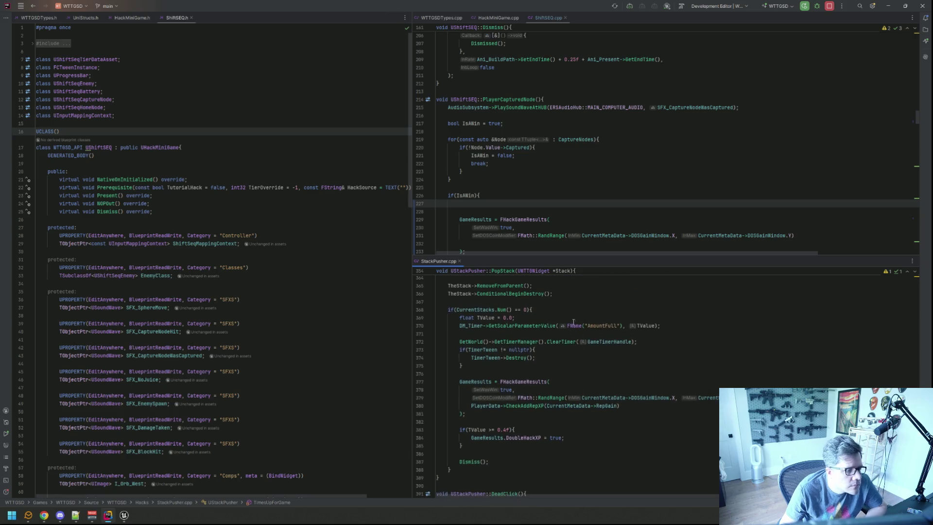
pyautogui.moveTo(661, 326); pyautogui.dragTo(438, 315)
pyautogui.hotkey('ctrl', 'c')
pyautogui.click(529, 203)
pyautogui.hotkey('ctrl', 'v')
# Add PlayerData->CheckAddRepXP(CurrentMetaData->RepGain) to the win game results.
pyautogui.scroll(-3, 529, 199)
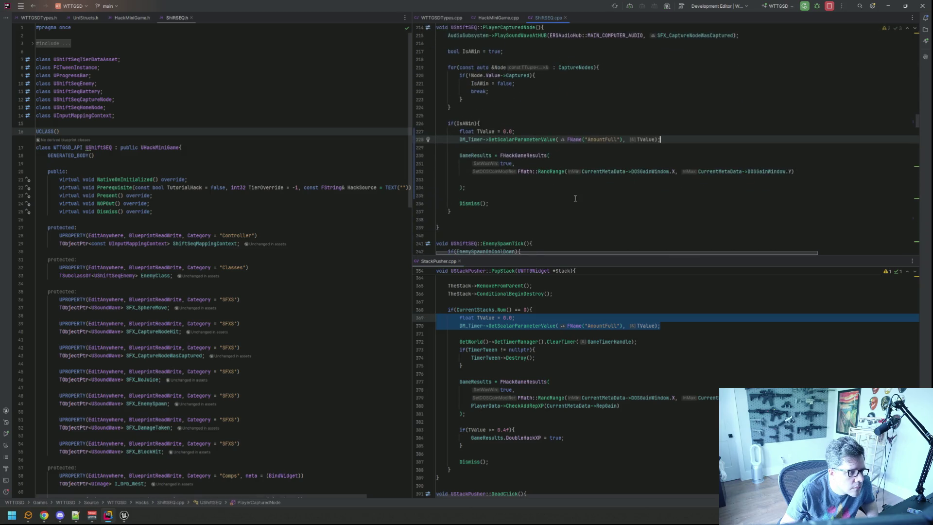
pyautogui.click(590, 176)
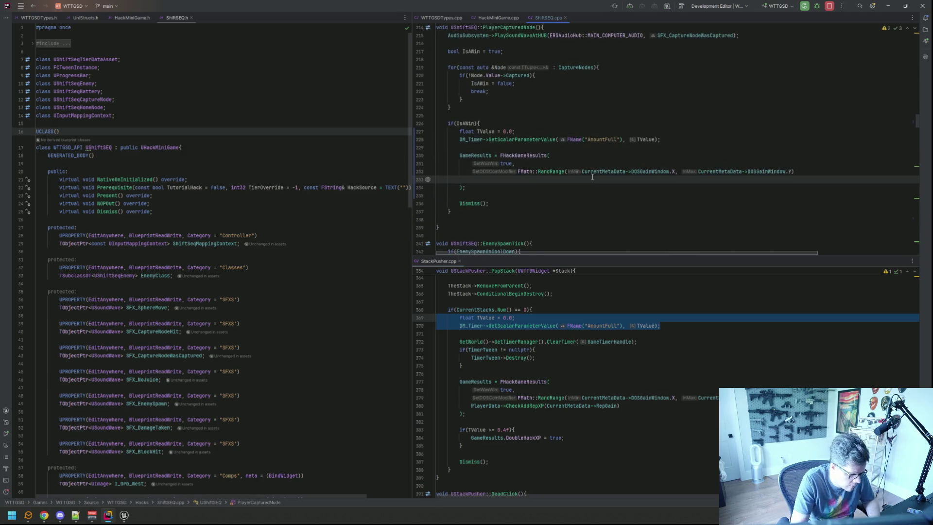
pyautogui.write('PlayerData->')
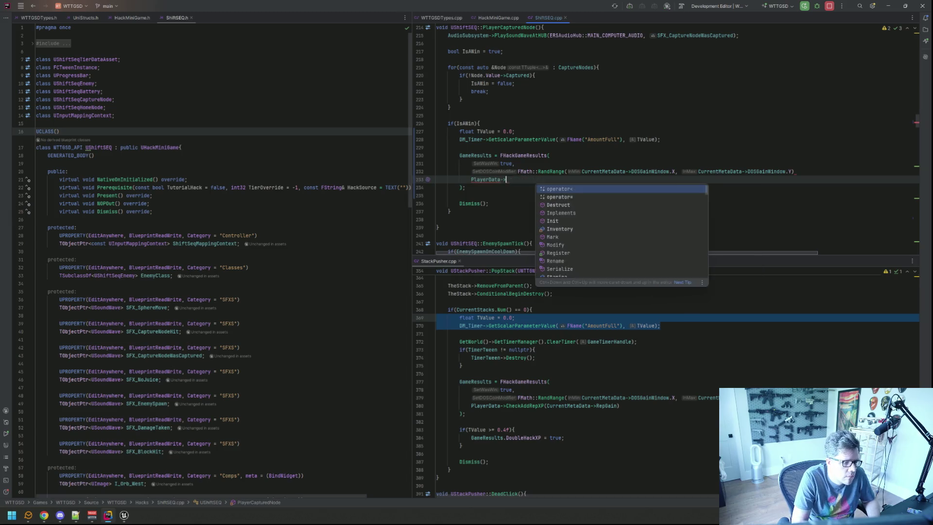
pyautogui.write('CheckAddRepXP')
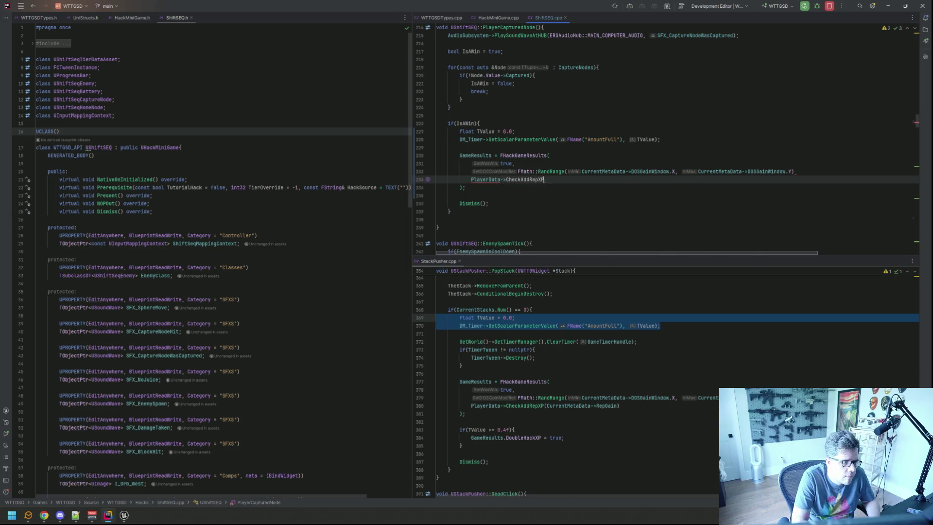
pyautogui.write('(CurrentMetaData->RepGain)')
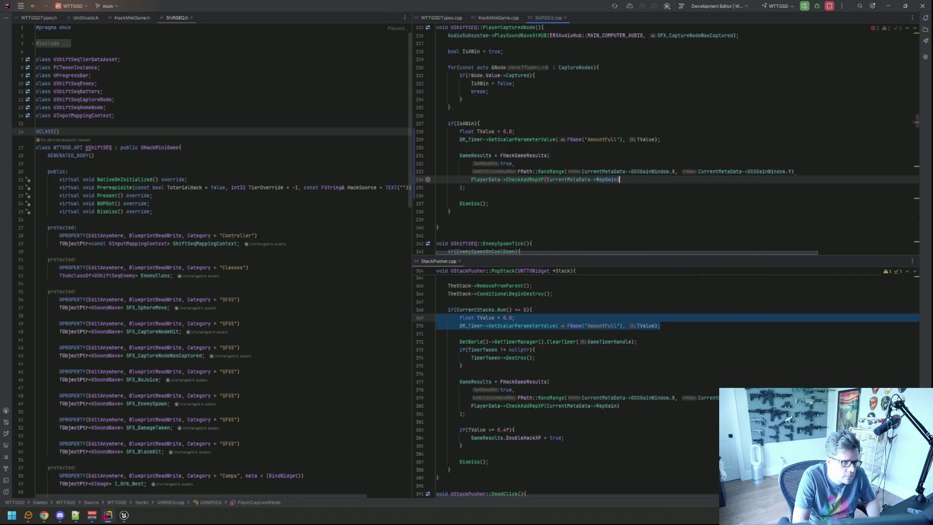
# Add an if(TValue >= 0.5f) block setting GameResults.DoubleHackXP = true.
pyautogui.press('Down')
pyautogui.press('Return')
pyautogui.press('Return')
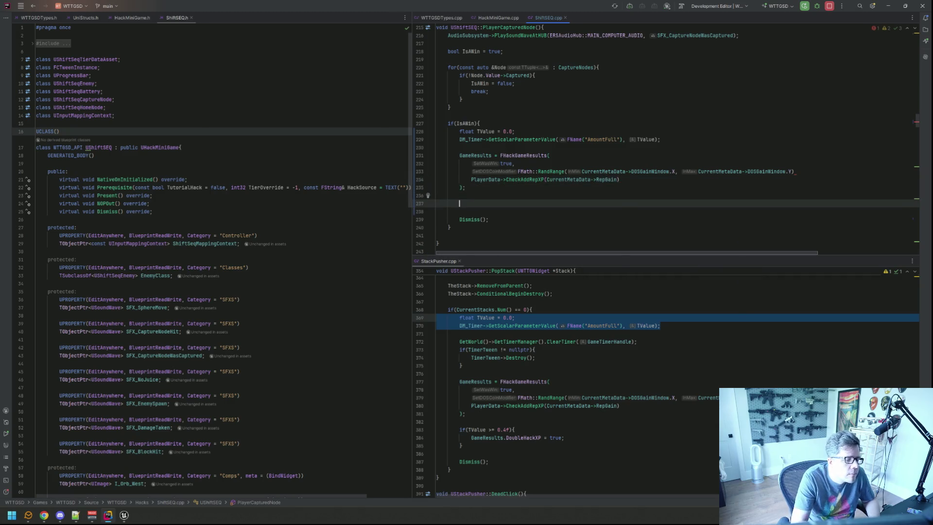
pyautogui.write('if(TValue >= 0.')
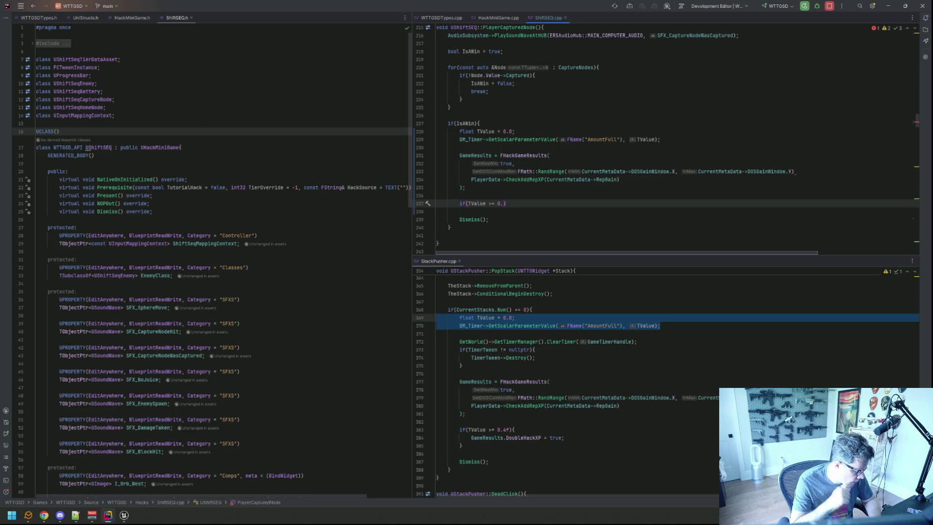
pyautogui.write('5f){')
pyautogui.press('Return')
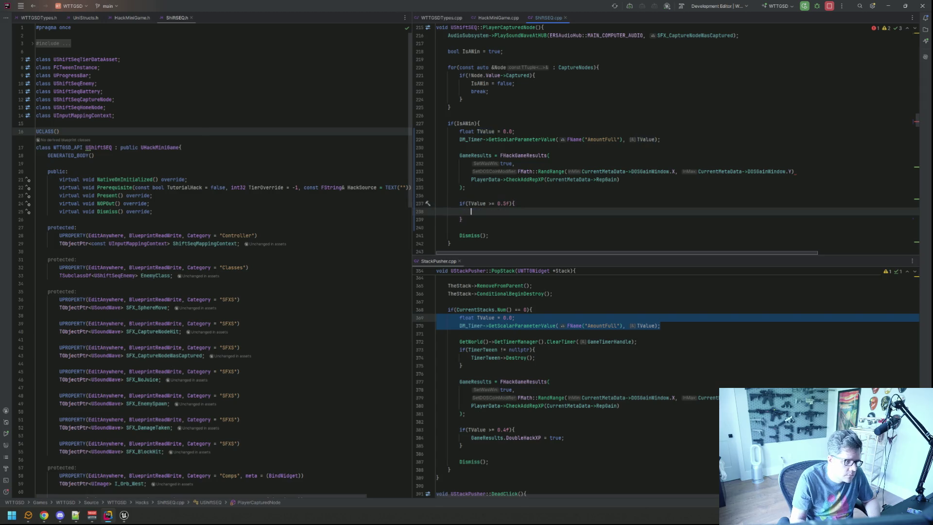
pyautogui.write('GameRe')
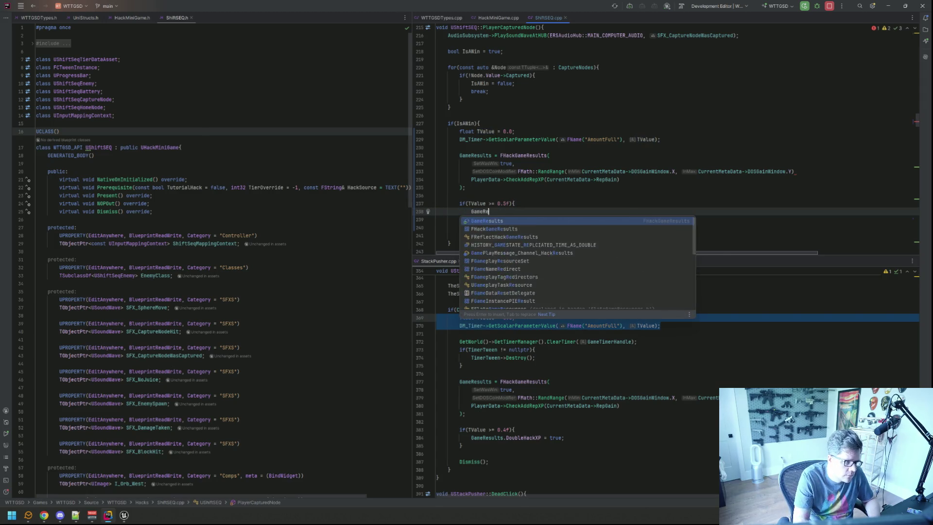
pyautogui.write('sults.Doub')
pyautogui.press('Return')
pyautogui.write('= true;')
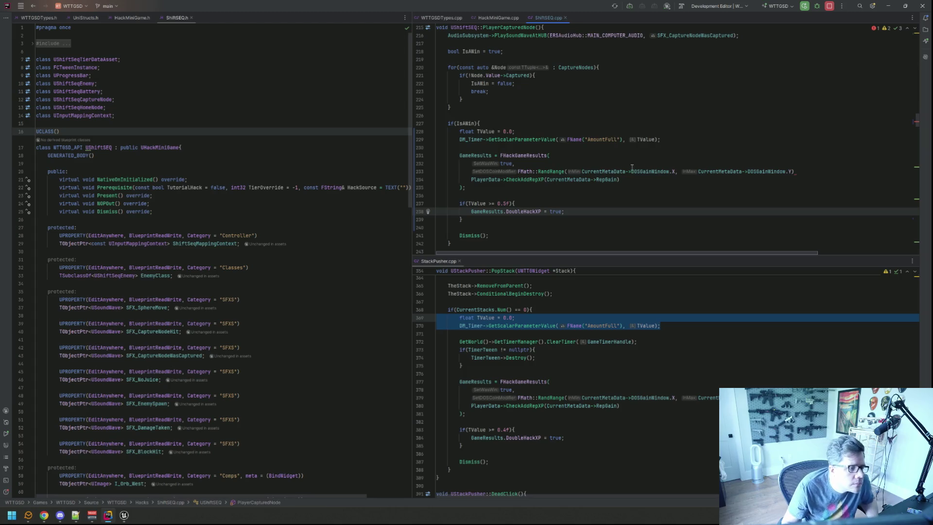
# Search the file for the next FHackGameResults usage.
pyautogui.click(589, 191)
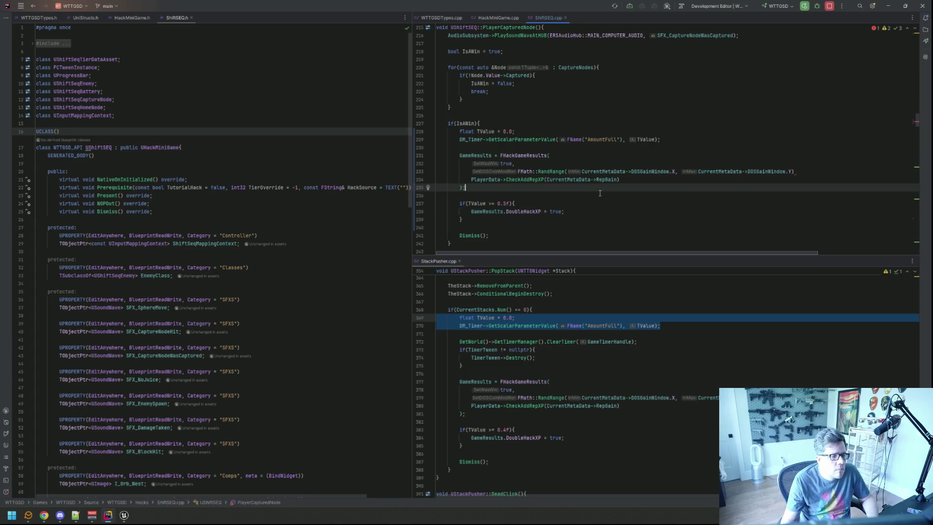
pyautogui.hotkey('ctrl', 'f')
pyautogui.press('Return')
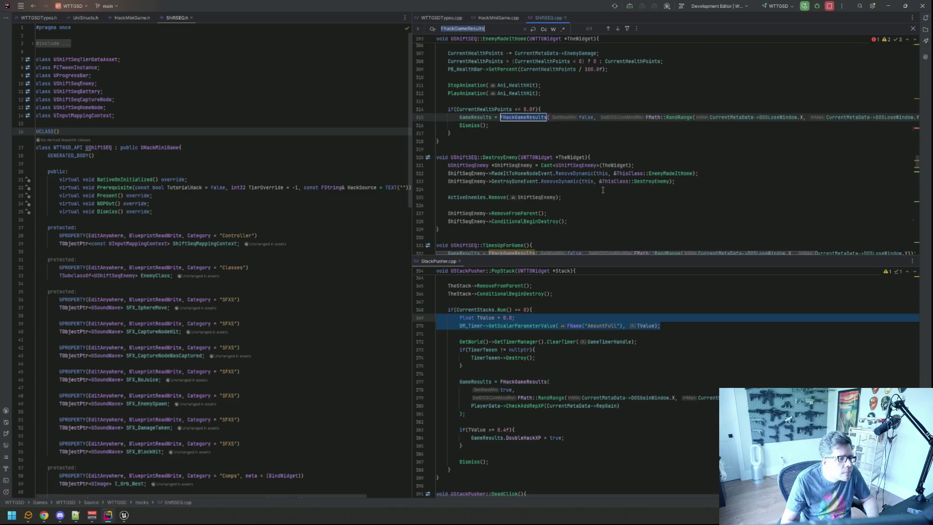
# Split the EnemyMadeItHome FHackGameResults arguments onto separate lines.
pyautogui.scroll(2, 602, 190)
pyautogui.press('Escape')
pyautogui.click(602, 190)
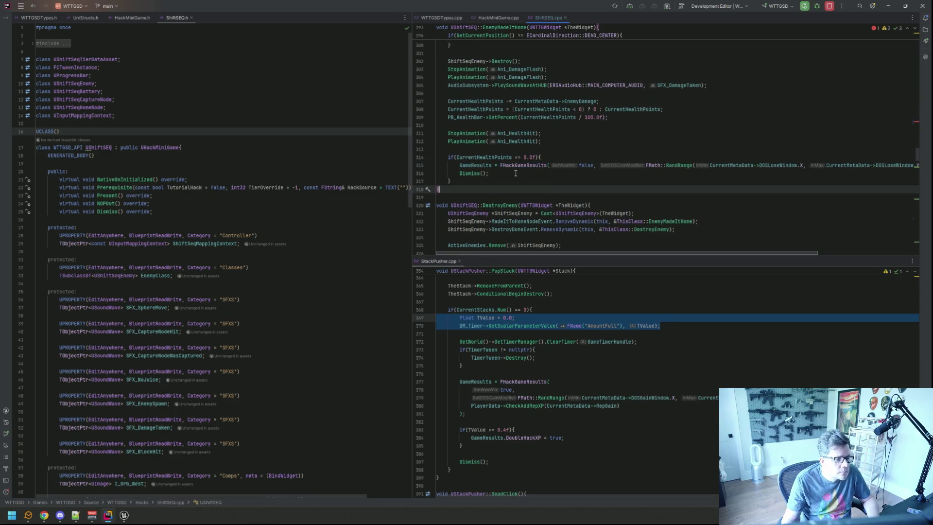
pyautogui.click(578, 166)
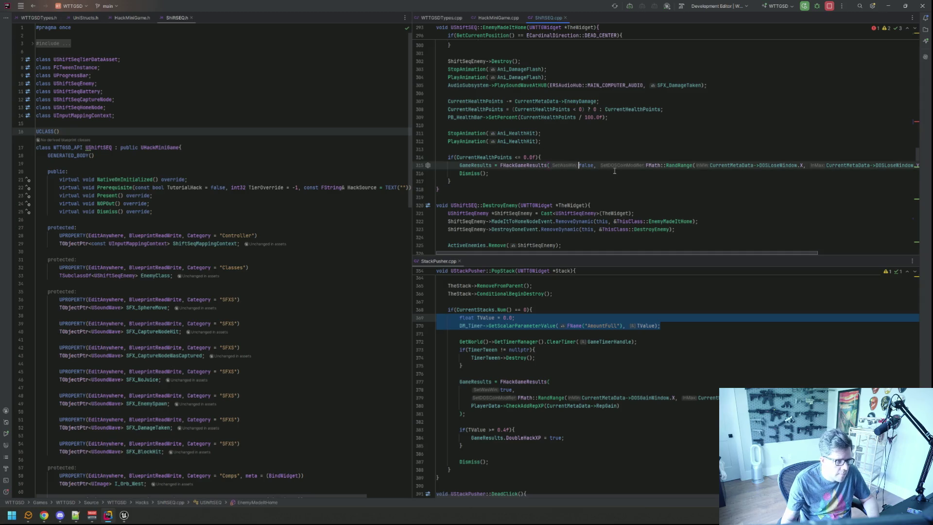
pyautogui.press('Return')
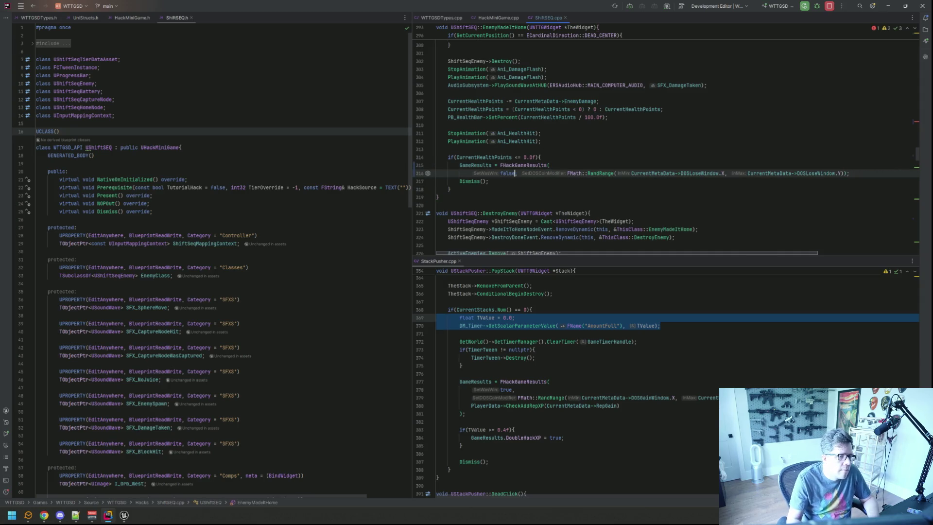
pyautogui.click(567, 173)
pyautogui.press('Return')
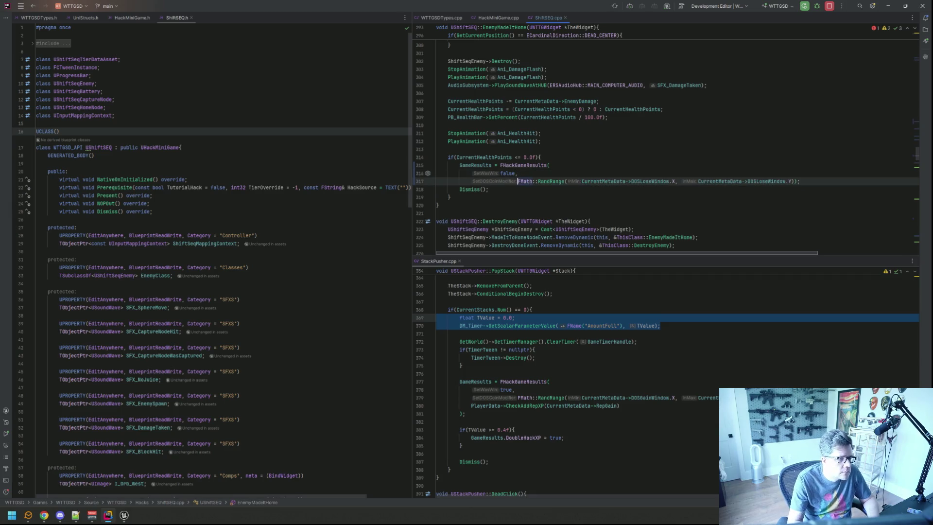
pyautogui.press('End')
pyautogui.press('Left')
pyautogui.press('Left')
pyautogui.press('Return')
# Add PlayerData->CheckRemoveRepXP(CurrentMetaData->RepLose) as a new results argument.
pyautogui.press('BackSpace')
pyautogui.write(',')
pyautogui.press('Return')
pyautogui.write('PlayerData->CheckRemoveRepXP(Currentme')
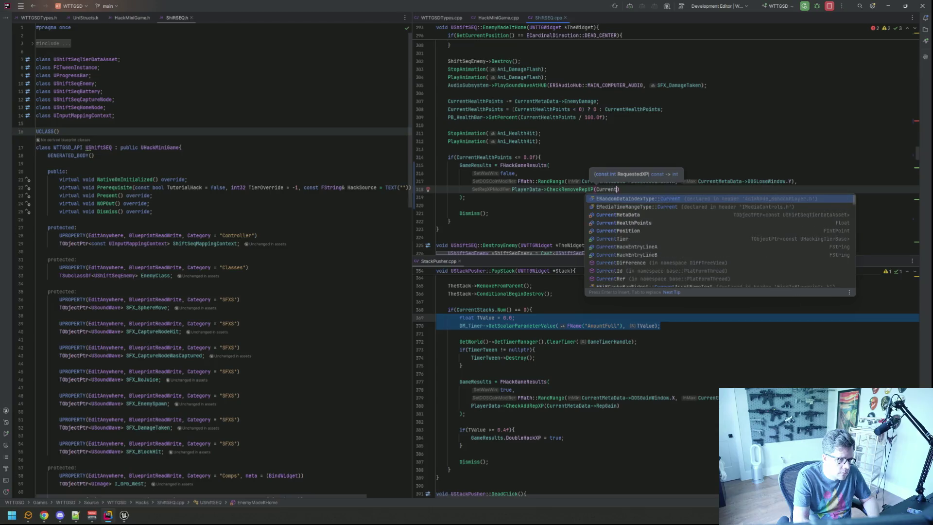
pyautogui.press('Return')
pyautogui.write('->RepL')
pyautogui.press('Return')
pyautogui.press('End')
pyautogui.write(';')
# Remove the stray semicolon after RepLose, add a blank line, and search FHackGameResults again.
pyautogui.press('Down')
pyautogui.press('Up')
pyautogui.press('End')
pyautogui.press('BackSpace')
pyautogui.press('Down')
pyautogui.press('Return')
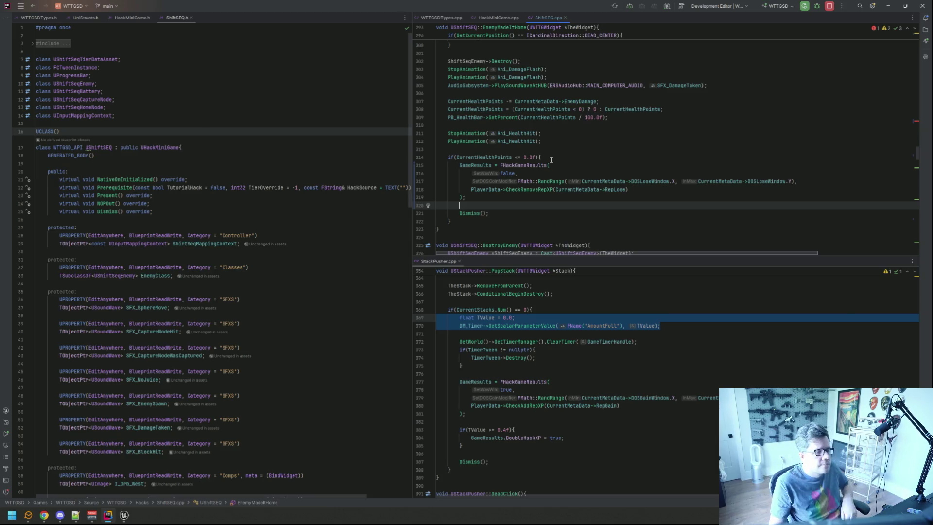
pyautogui.moveTo(532, 134)
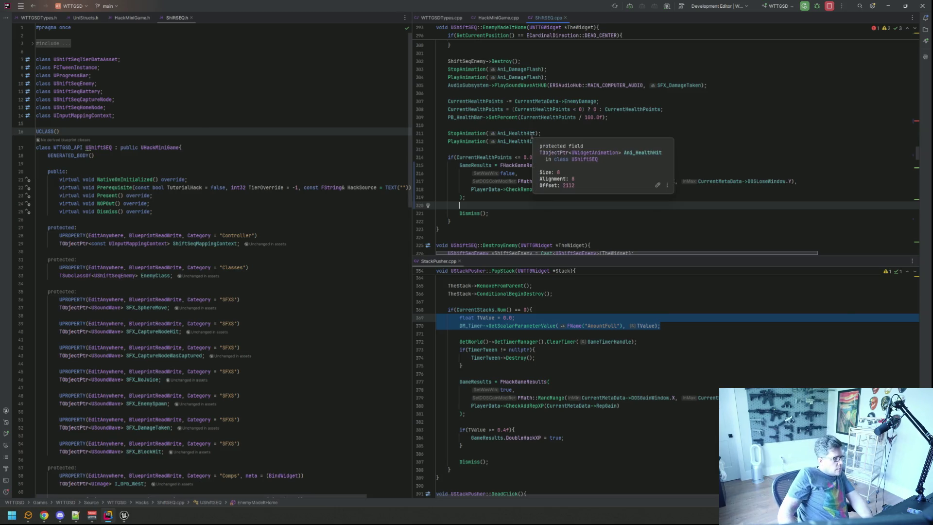
pyautogui.click(558, 93)
pyautogui.click(583, 149)
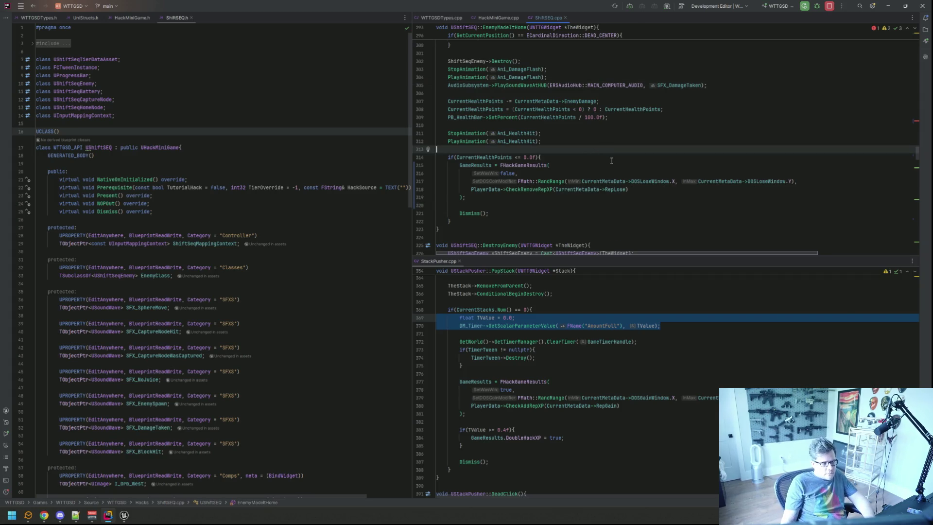
pyautogui.hotkey('ctrl', 'f')
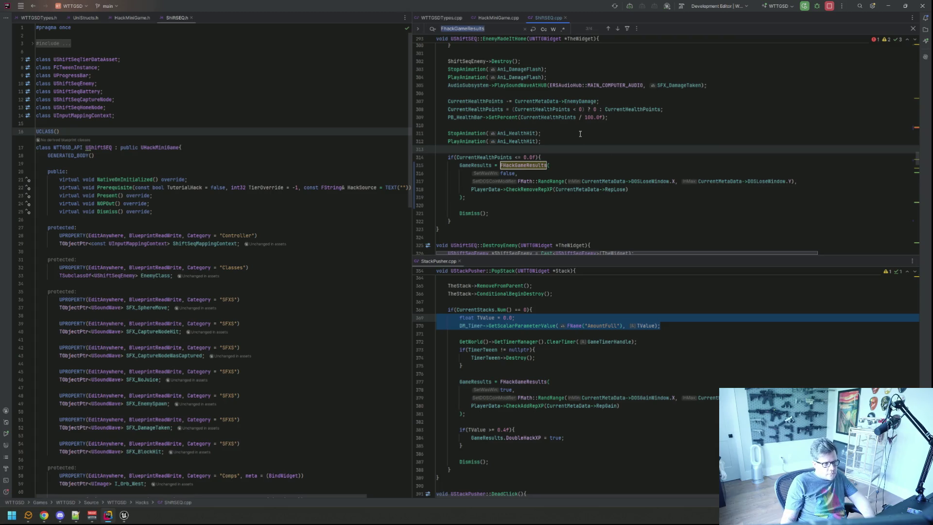
# Split the TimesUpForGame FHackGameResults arguments onto separate lines.
pyautogui.press('Return')
pyautogui.press('Escape')
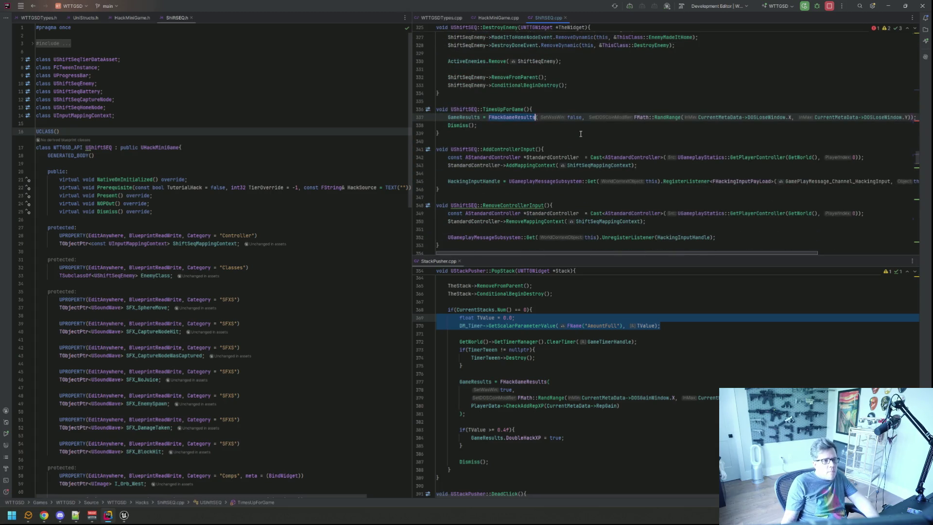
pyautogui.press('Right')
pyautogui.press('Right')
pyautogui.press('Right')
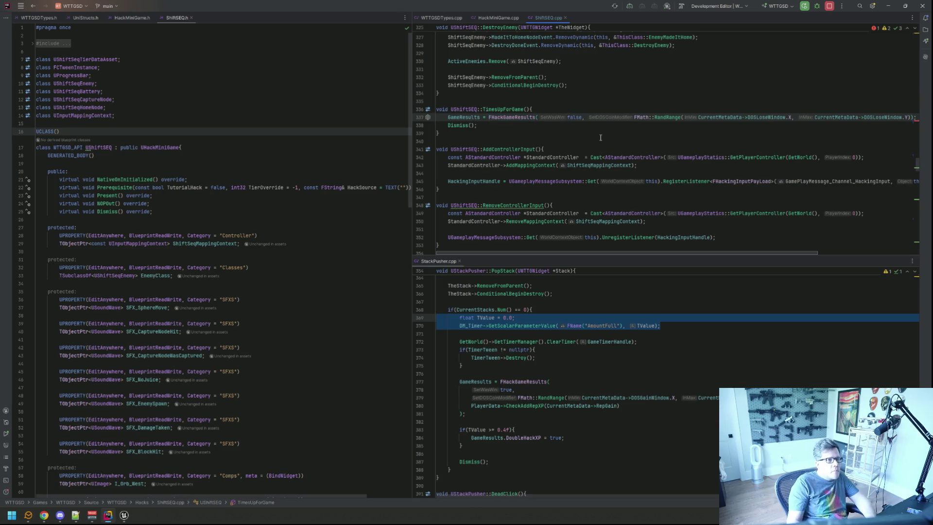
pyautogui.press('Return')
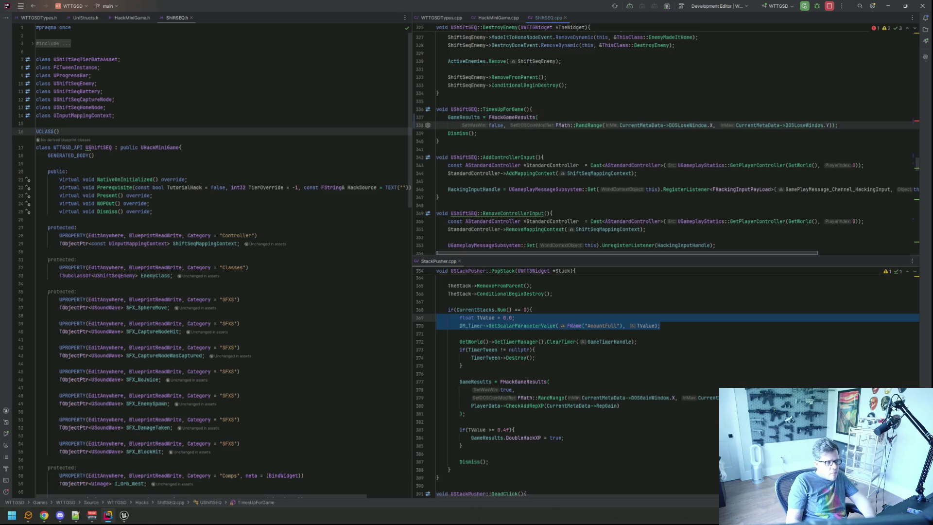
pyautogui.press('Right')
pyautogui.press('Left')
pyautogui.press('Left')
pyautogui.press('Left')
pyautogui.press('Return')
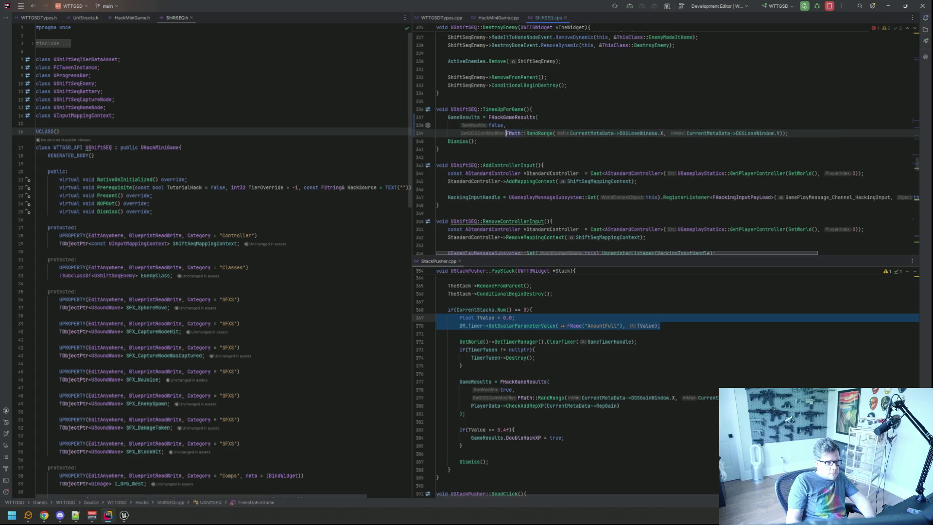
pyautogui.press('End')
pyautogui.press('Left')
pyautogui.press('Left')
pyautogui.press('Return')
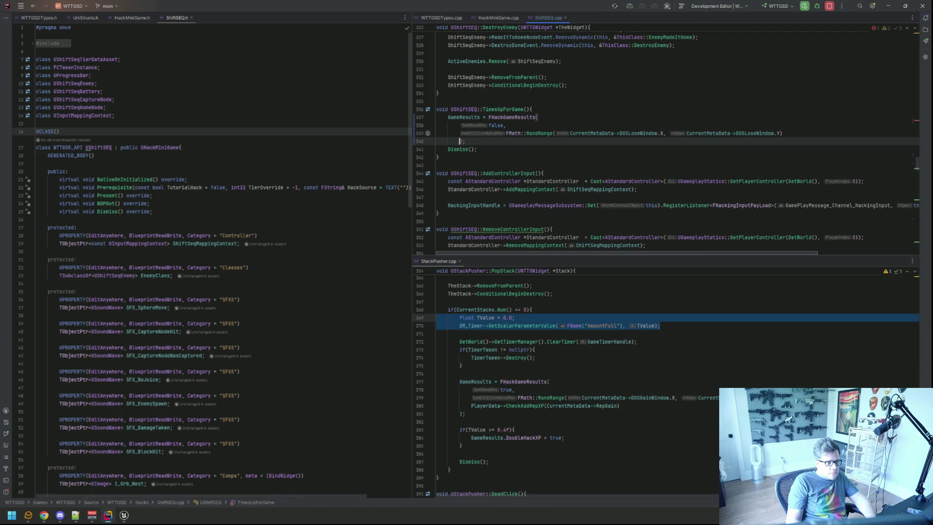
pyautogui.press('BackSpace')
pyautogui.hotkey('ctrl', 'z')
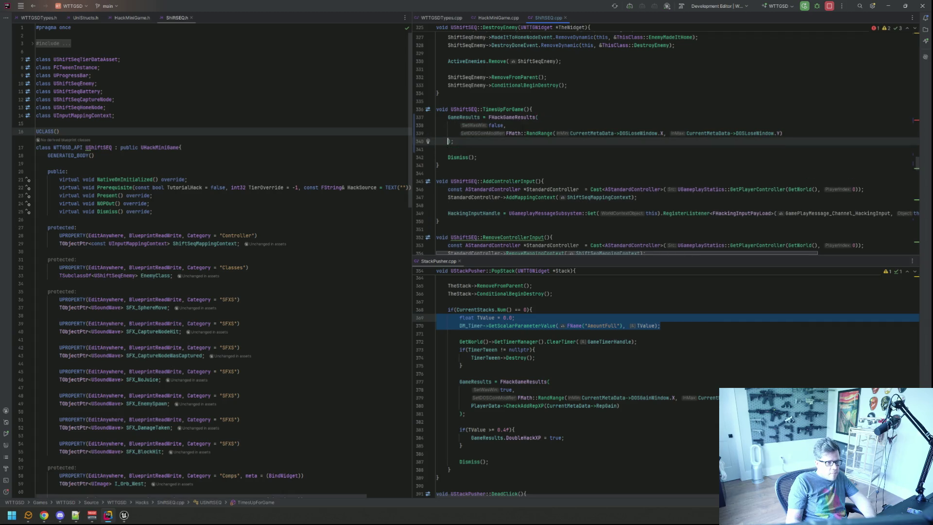
# Add PlayerData->CheckRemoveRepXP(CurrentMetaData->RepLose) as a new argument in TimesUpForGame.
pyautogui.write(',')
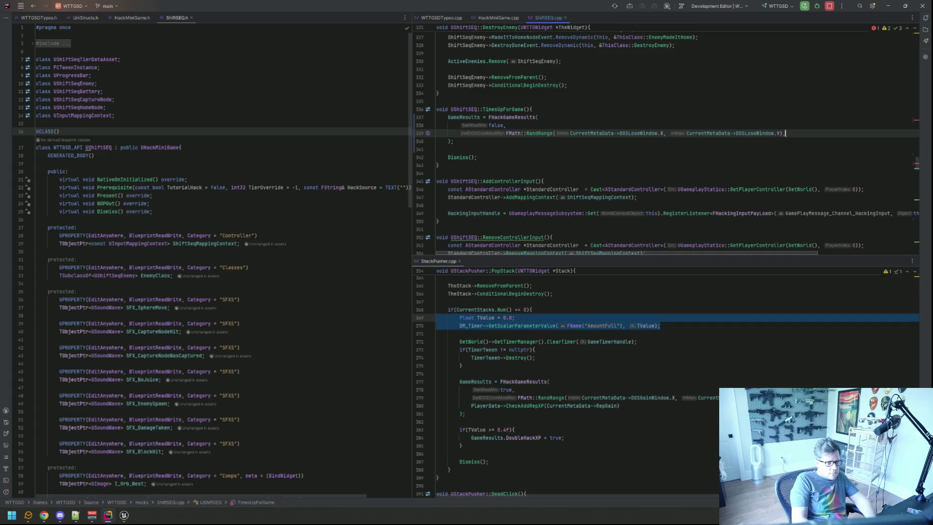
pyautogui.press('Return')
pyautogui.write('Repl')
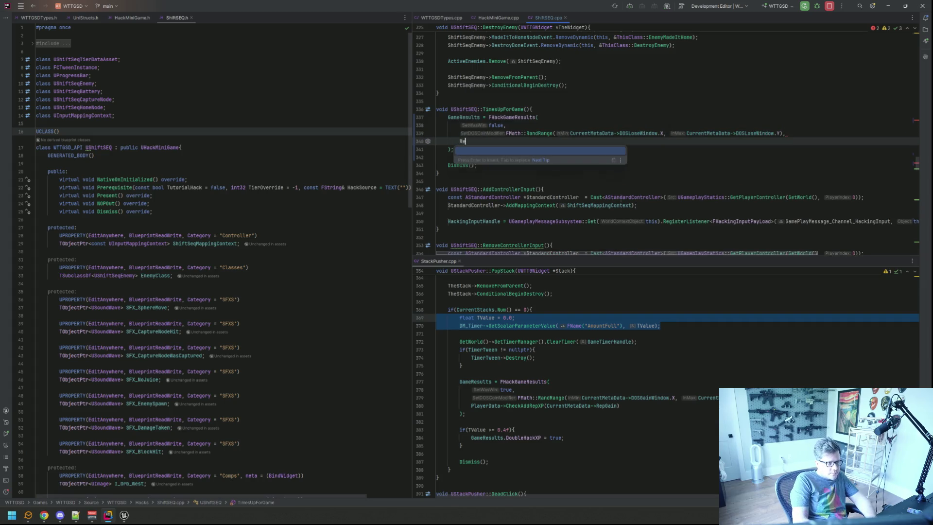
pyautogui.press('BackSpace')
pyautogui.press('BackSpace')
pyautogui.press('BackSpace')
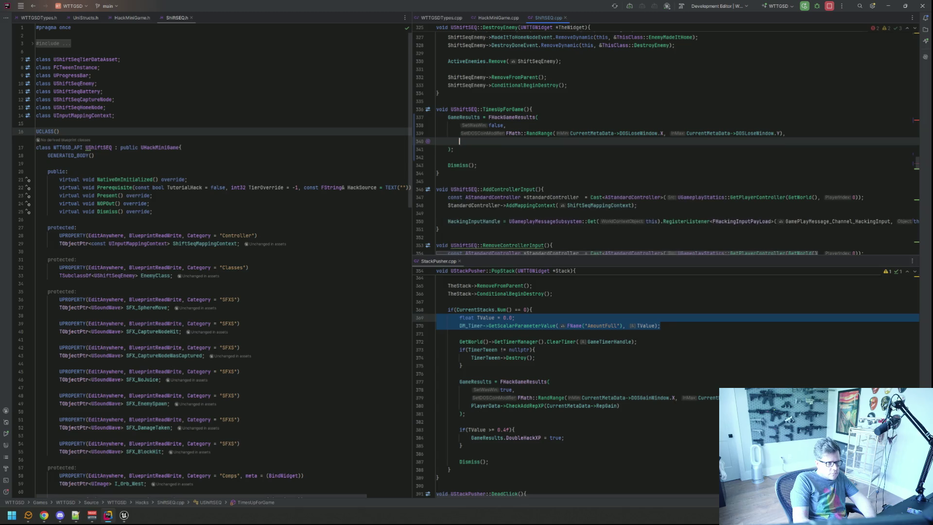
pyautogui.write('Play')
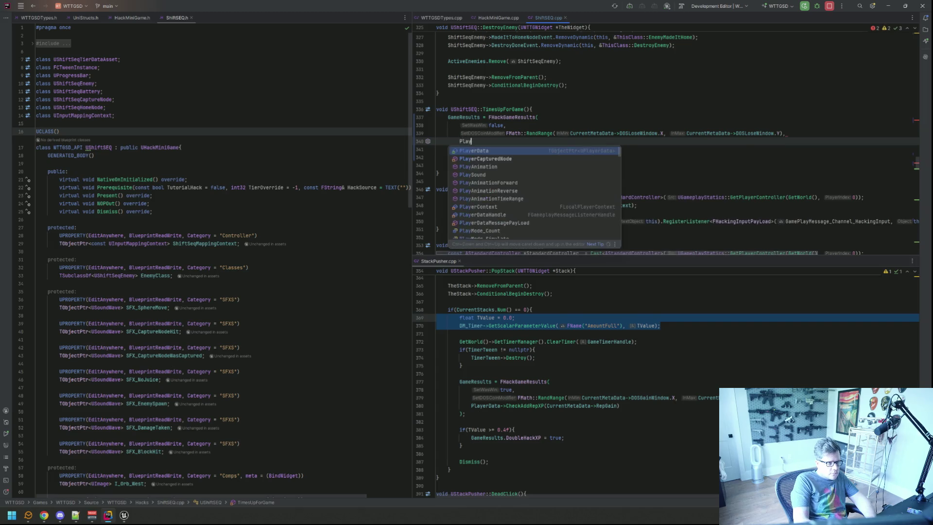
pyautogui.write('erData->CheckRe')
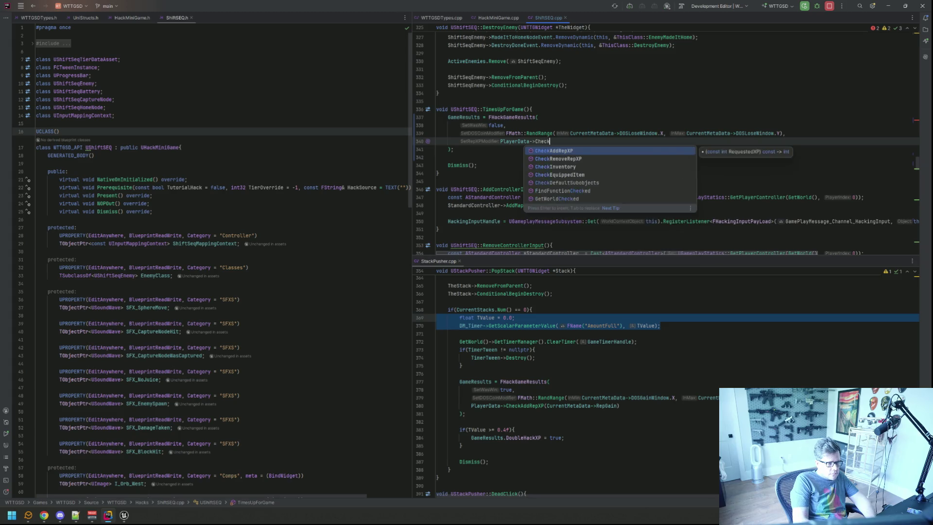
pyautogui.press('Return')
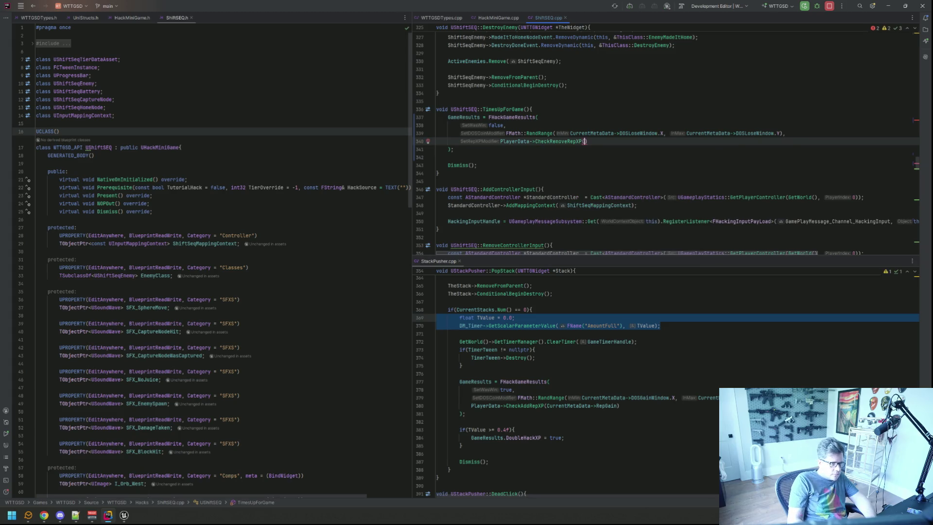
pyautogui.write('Current')
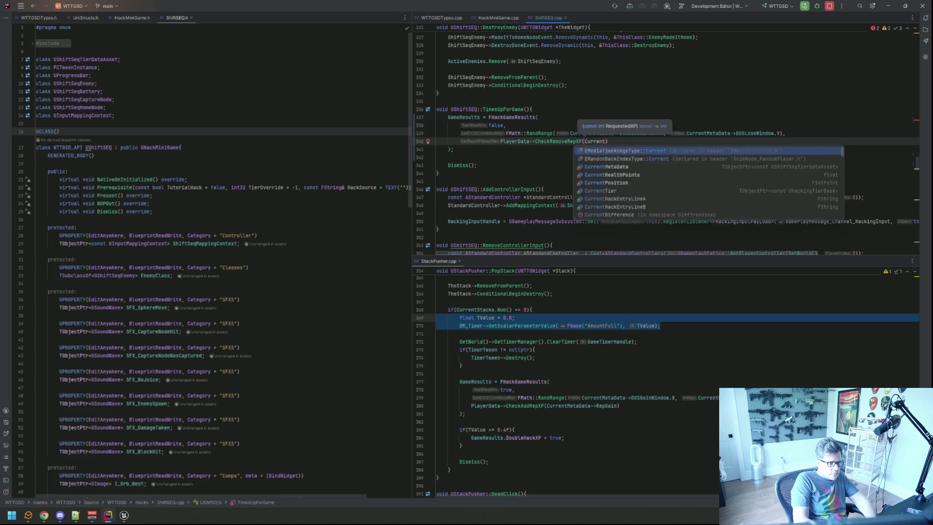
pyautogui.write('m')
pyautogui.press('Return')
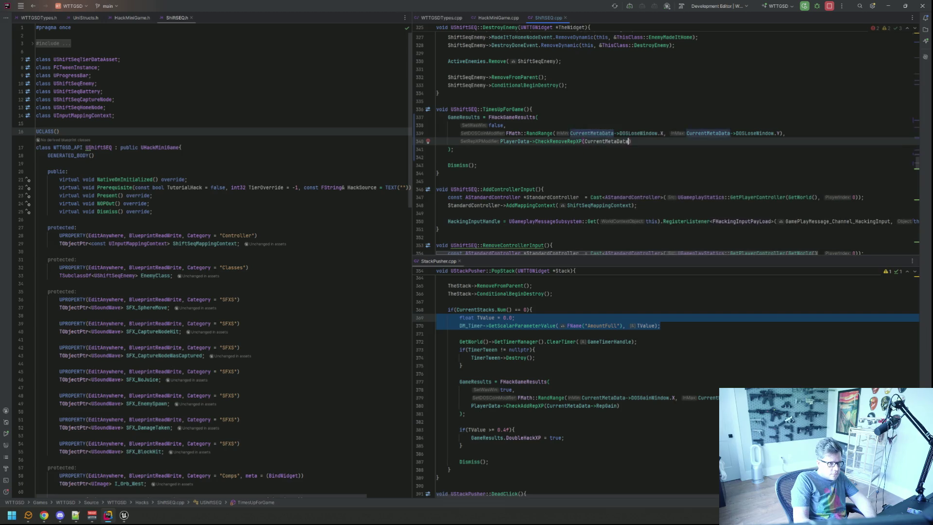
pyautogui.write('->Repl')
pyautogui.press('Return')
pyautogui.write(');')
# Remove the stray semicolon and review FHackGameResults uses on lines 231, 315 and 337.
pyautogui.press('Down')
pyautogui.press('Down')
pyautogui.press('Up')
pyautogui.press('Up')
pyautogui.press('End')
pyautogui.press('BackSpace')
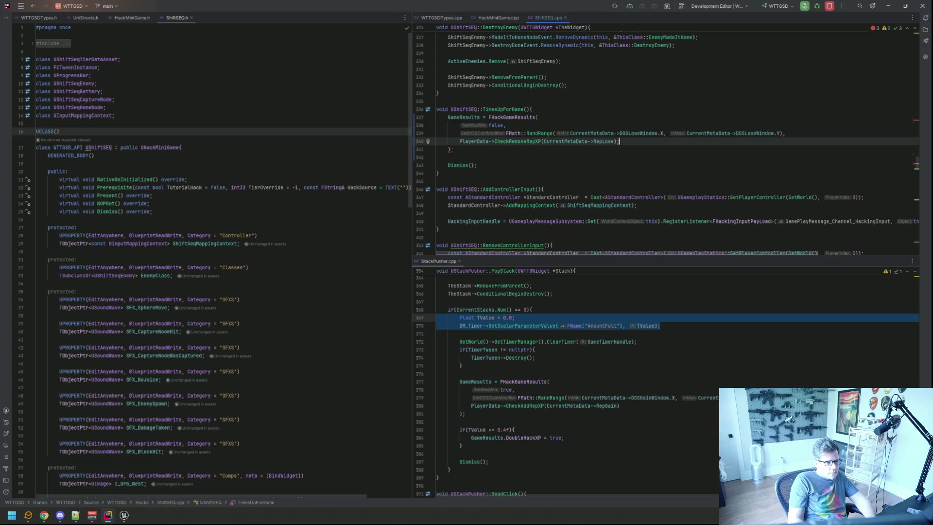
pyautogui.press('Down')
pyautogui.hotkey('ctrl', 'f')
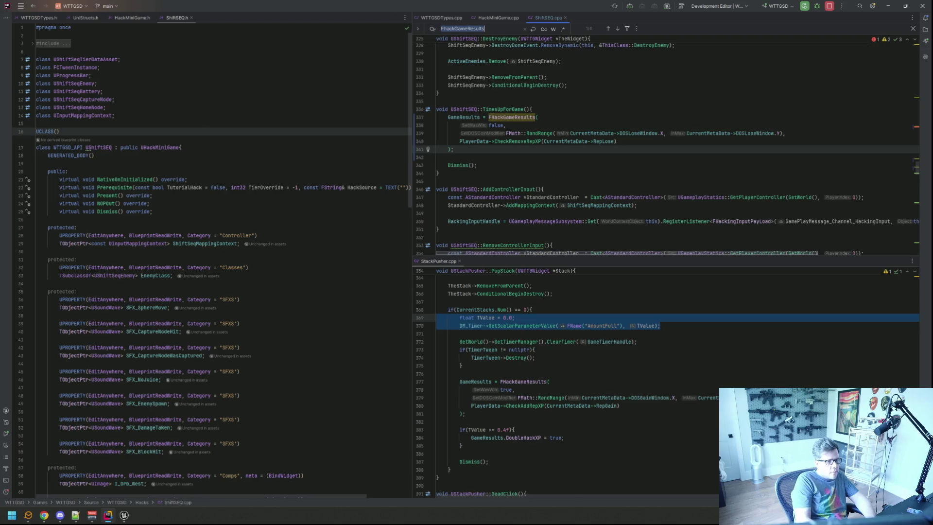
pyautogui.press('Return')
pyautogui.press('Return')
pyautogui.press('Return')
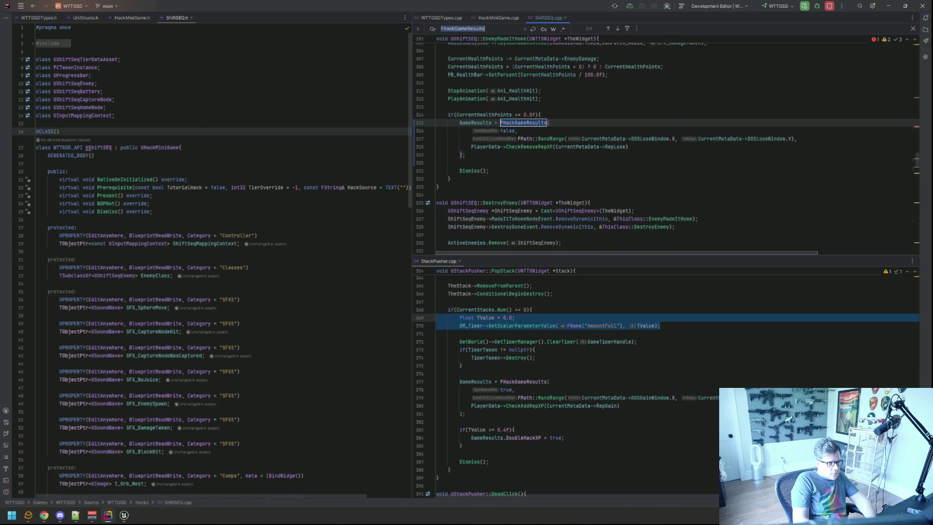
pyautogui.press('Return')
pyautogui.press('Return')
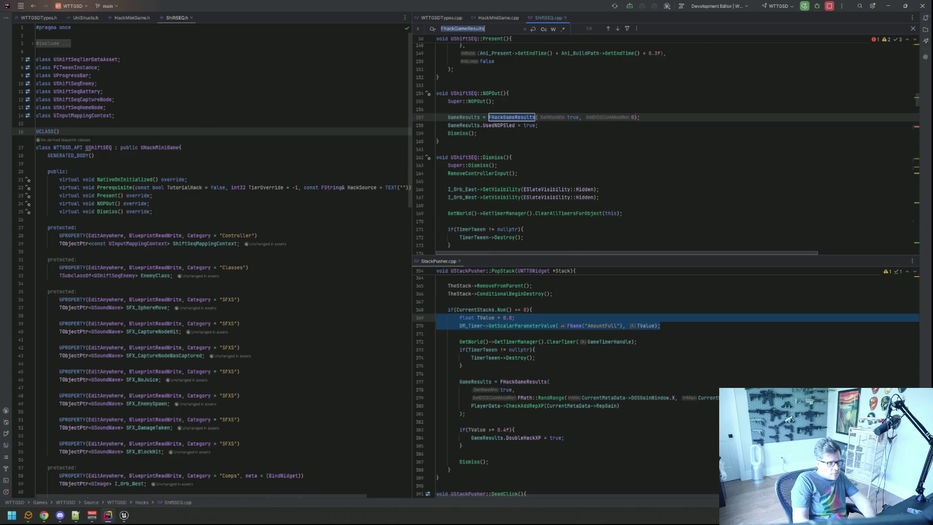
pyautogui.press('Return')
pyautogui.press('Return')
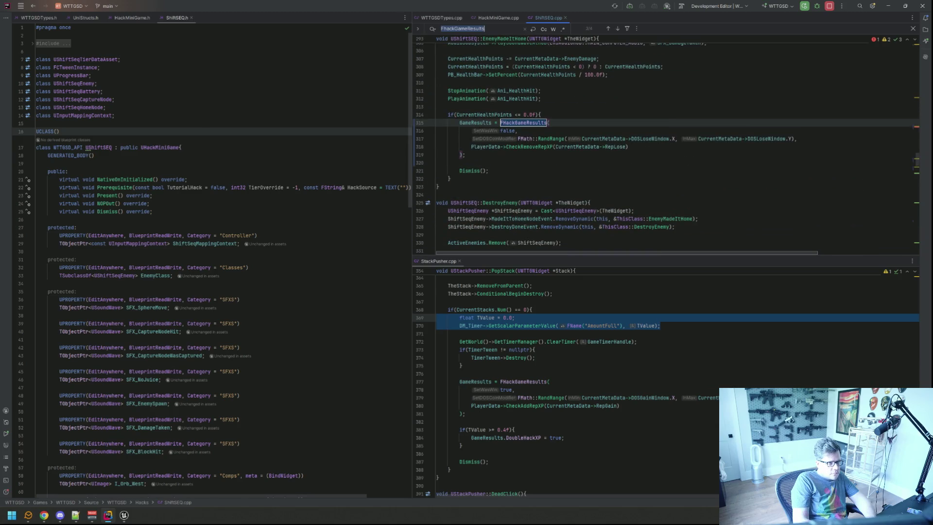
pyautogui.press('Return')
pyautogui.press('Return')
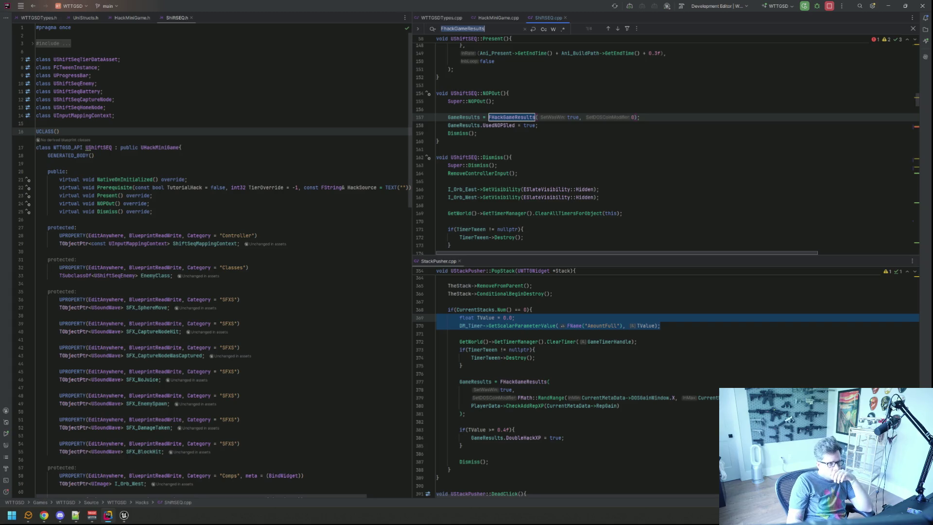
pyautogui.press('Return')
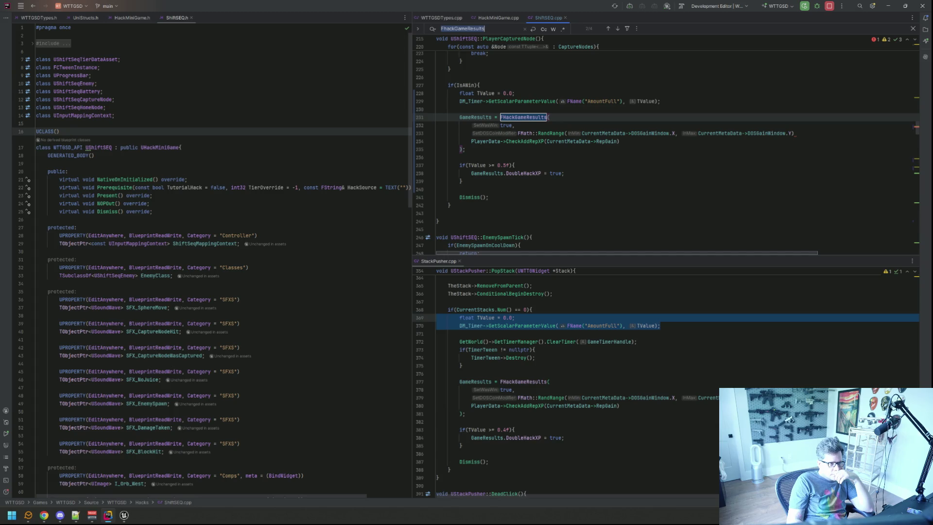
pyautogui.press('Return')
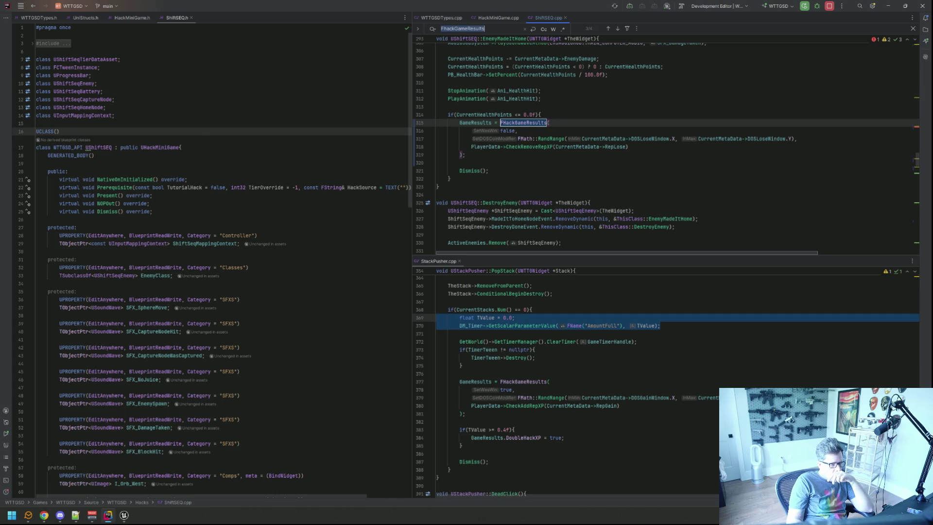
pyautogui.press('Return')
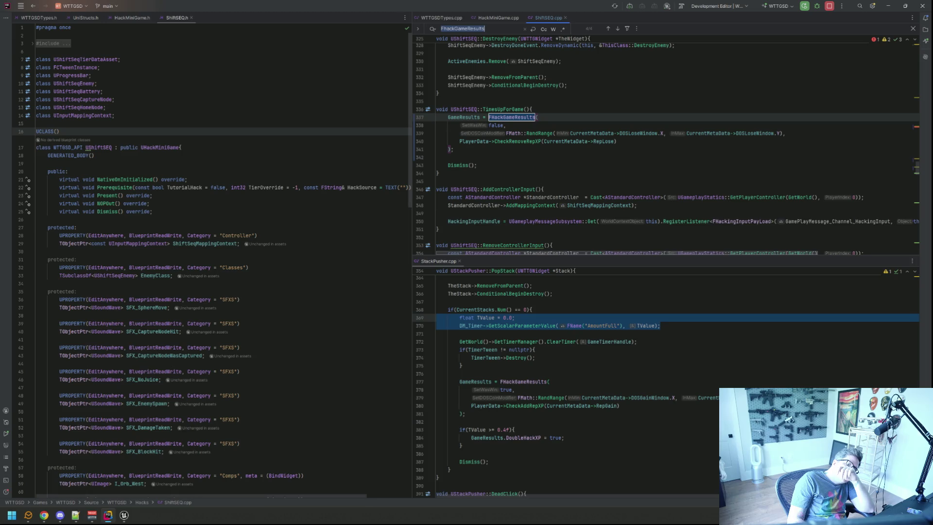
pyautogui.press('Return')
pyautogui.press('Return')
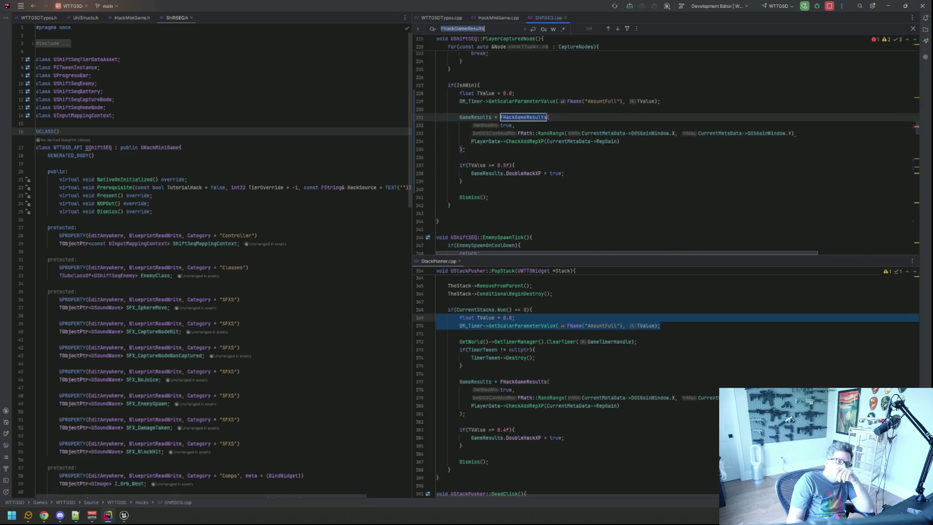
# Close the search and the StackPusher.cpp split pane.
pyautogui.press('Escape')
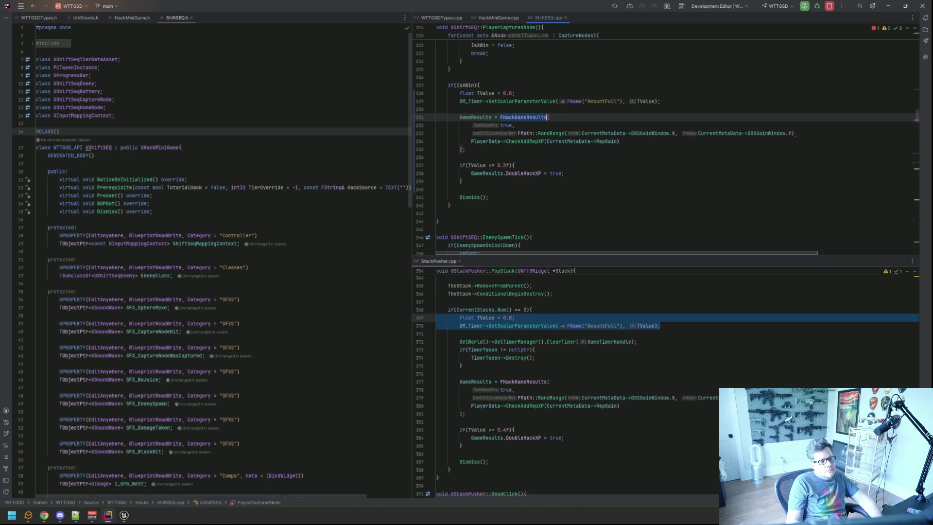
pyautogui.click(601, 135)
pyautogui.press('Up')
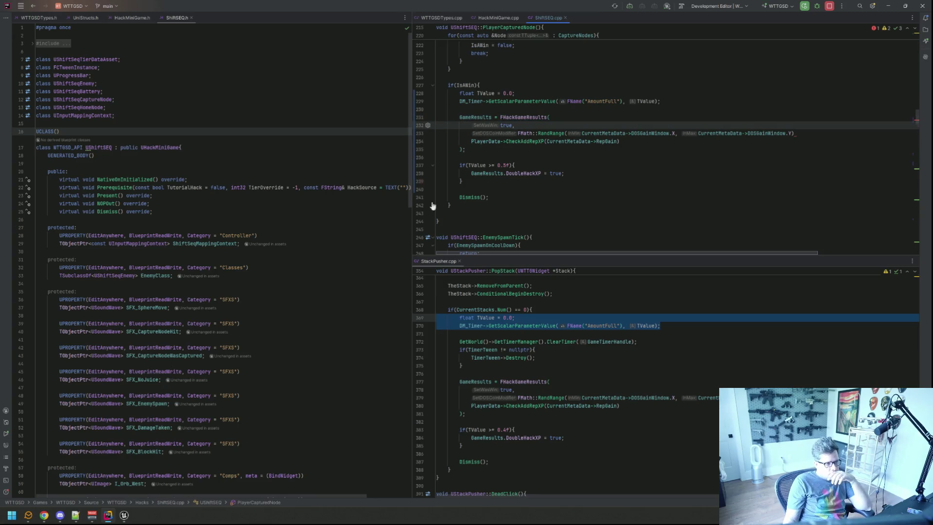
pyautogui.click(459, 260)
pyautogui.click(565, 17)
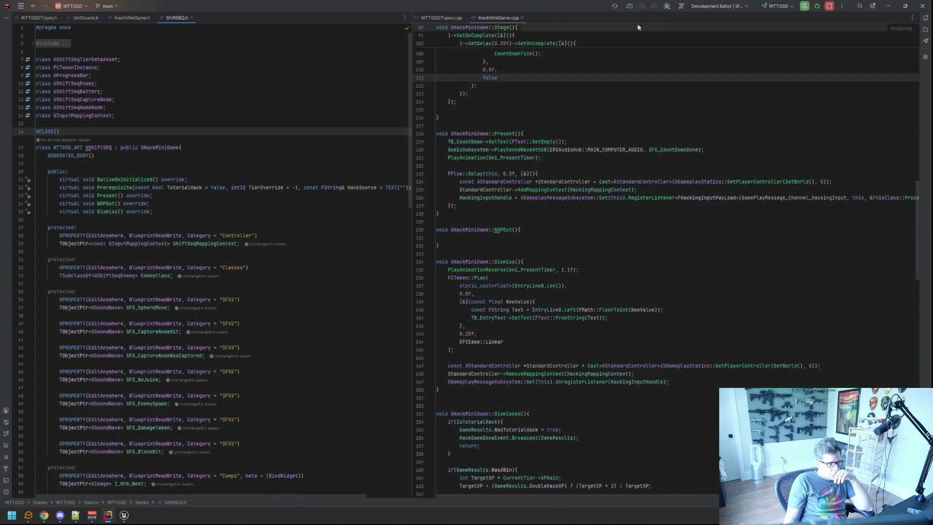
# Run a Live Coding recompile, which fails on a missing ';' before PlayerData, then close the log.
pyautogui.click(887, 6)
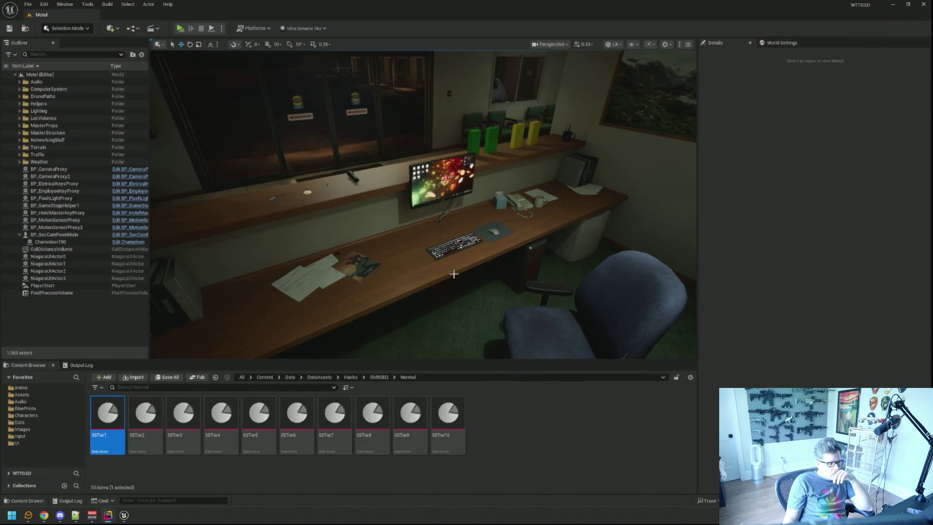
pyautogui.hotkey('ctrl', 'alt', 'F11')
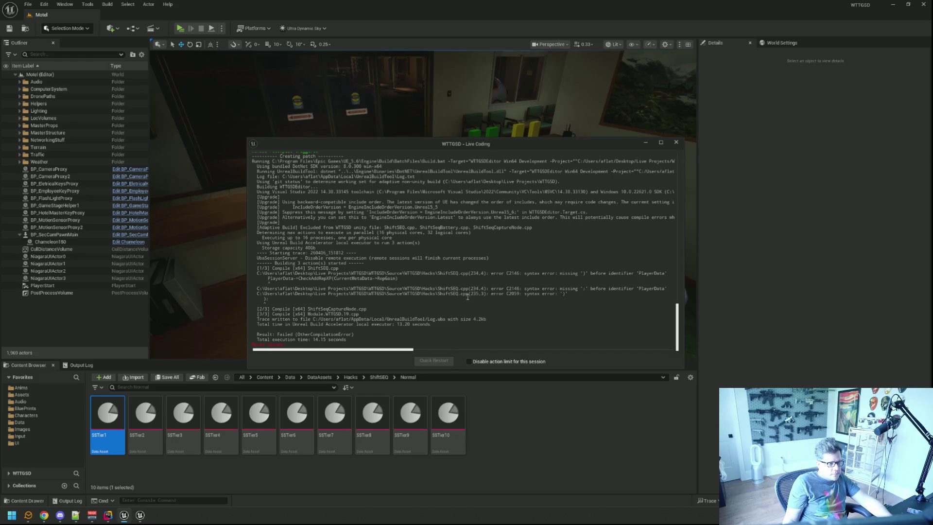
pyautogui.click(676, 142)
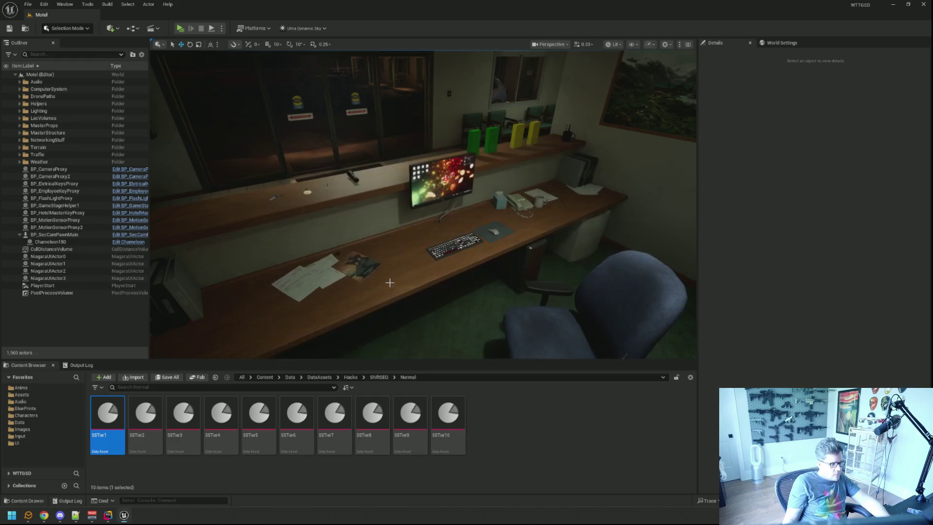
# Jump to NOPOut's definition and show ShiftSEQ.cpp side by side with the header.
pyautogui.click(106, 515)
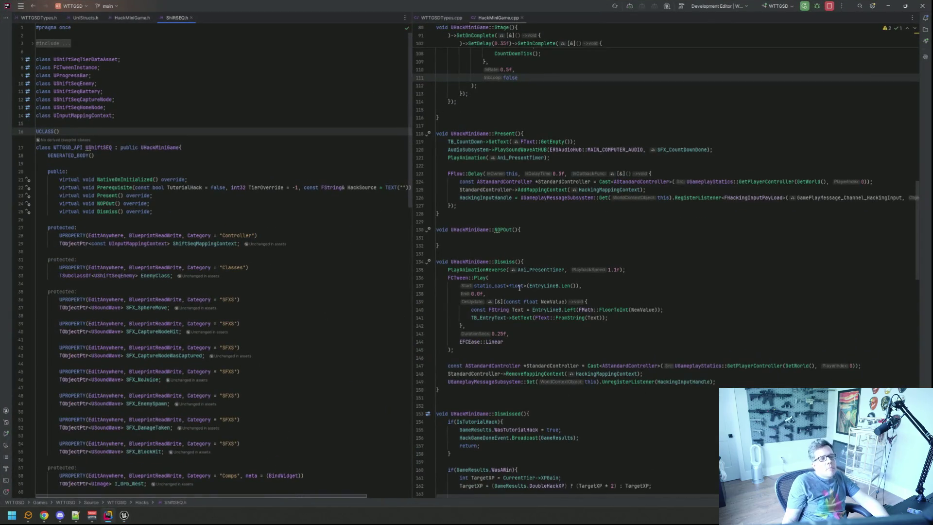
pyautogui.scroll(3, 560, 270)
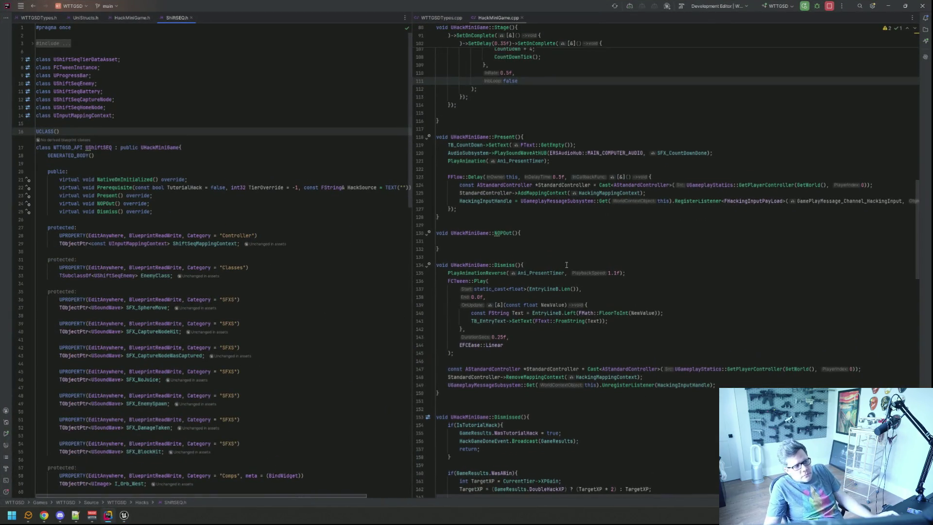
pyautogui.scroll(-20, 559, 270)
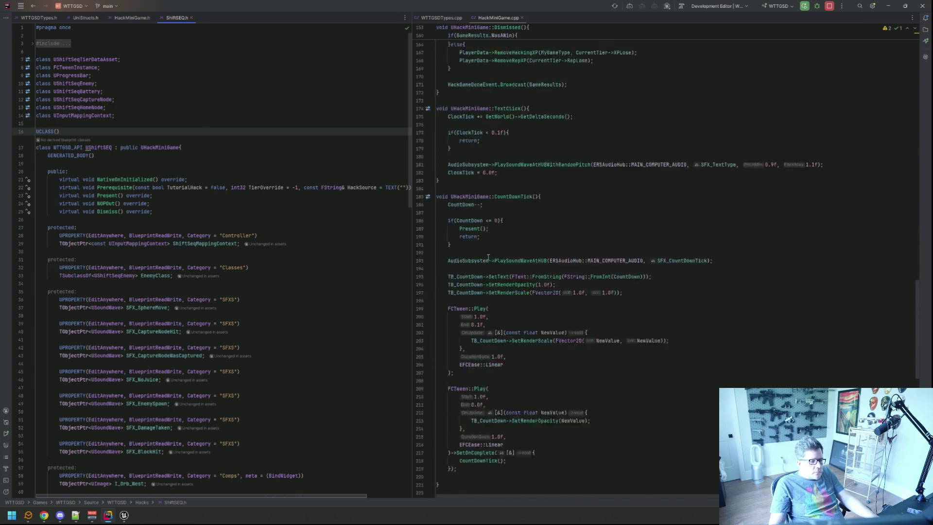
pyautogui.scroll(-8, 487, 256)
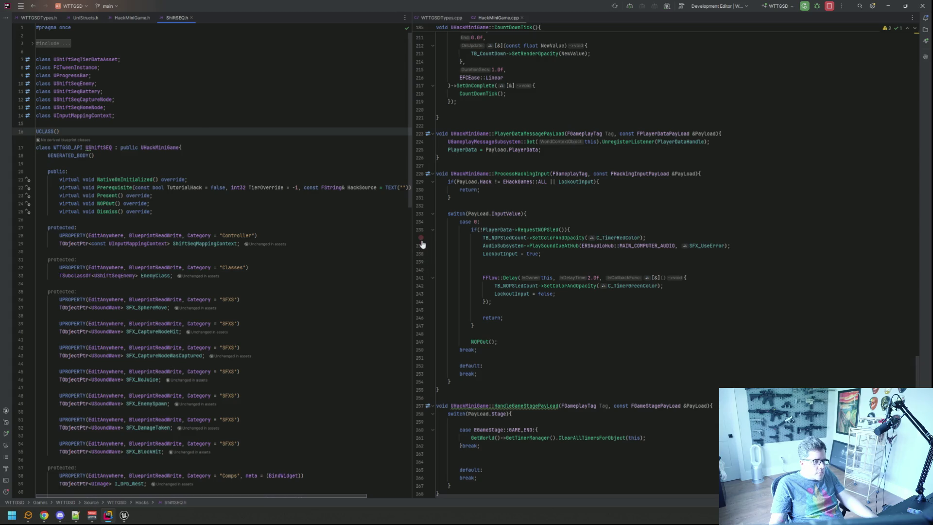
pyautogui.click(110, 202)
pyautogui.press('F12')
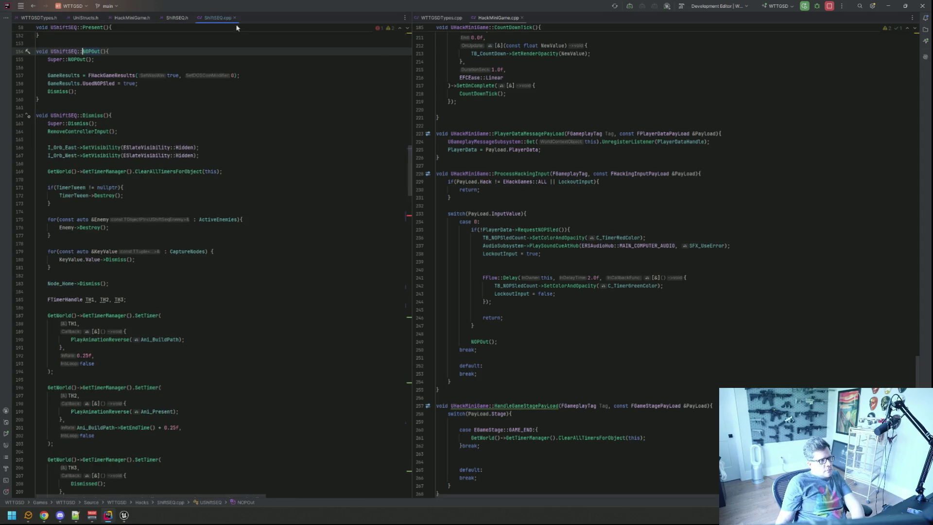
pyautogui.moveTo(218, 18); pyautogui.dragTo(598, 53)
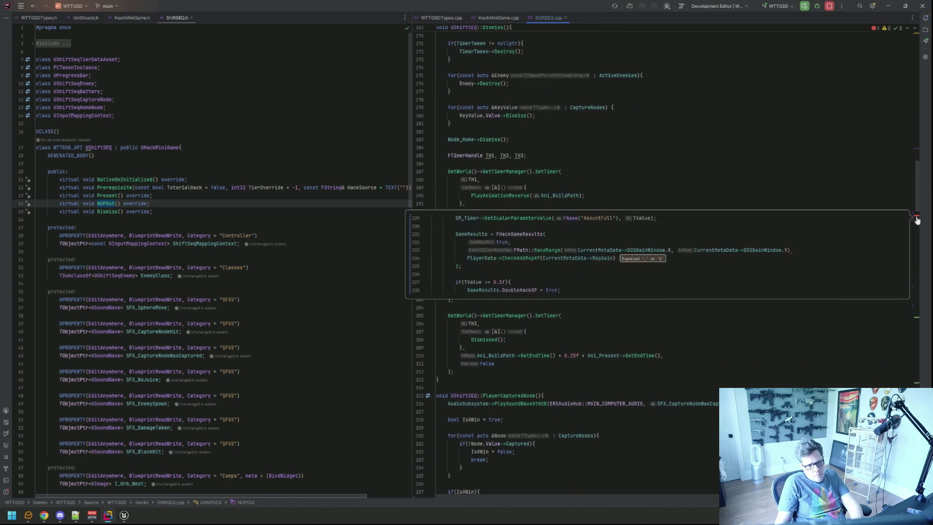
# Review the GameResults CheckAddRepXP lines and trigger a Live Coding recompile.
pyautogui.click(704, 163)
pyautogui.click(768, 180)
pyautogui.click(828, 194)
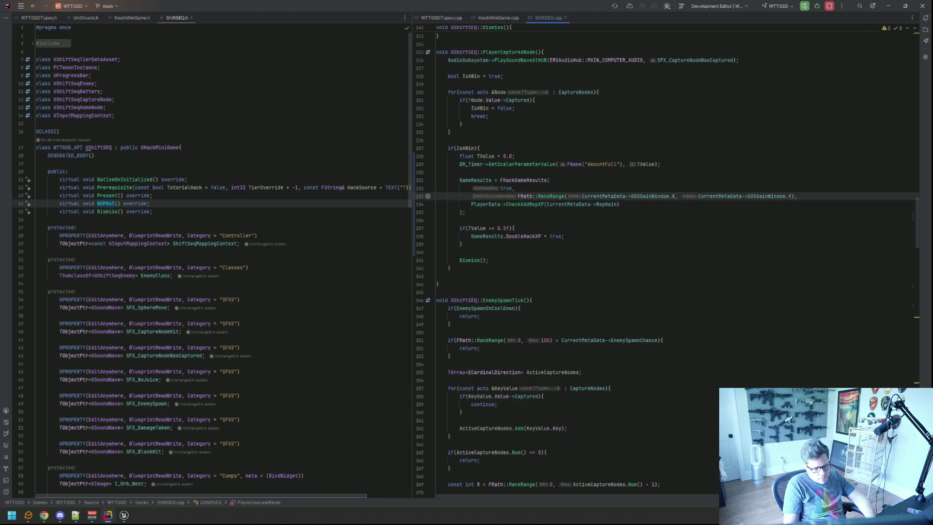
pyautogui.hotkey('ctrl', 'alt', 'F11')
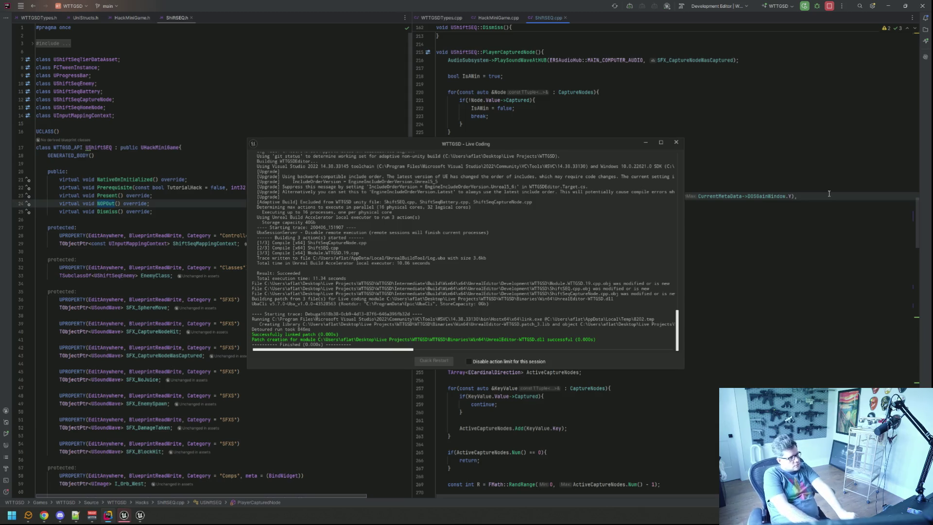
# Wait for the Live Coding patch to succeed, close its build log, and return to Unreal Editor.
pyautogui.click(557, 237)
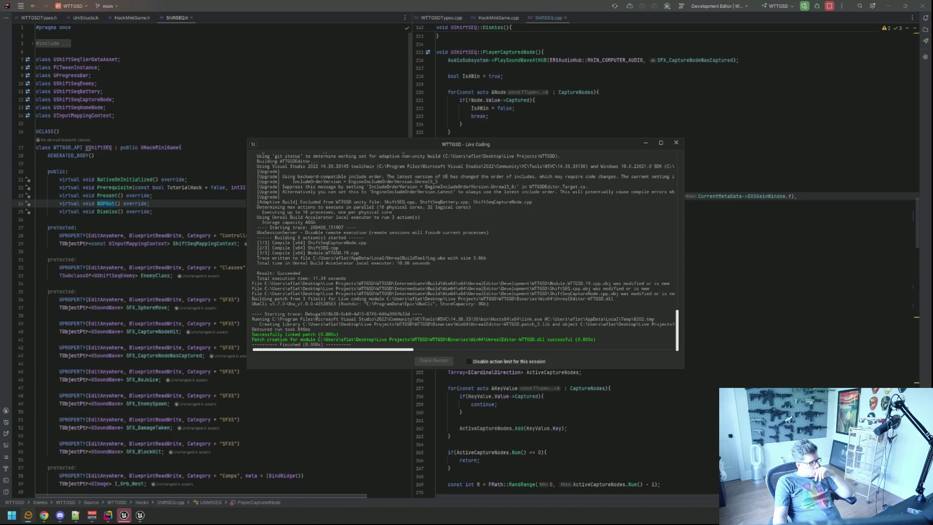
pyautogui.click(676, 143)
pyautogui.click(124, 515)
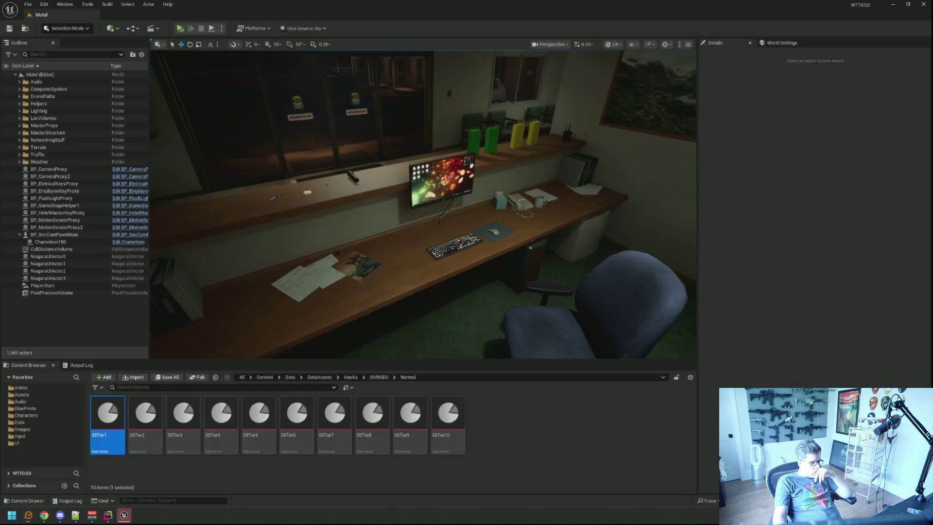
# Start a Play session with the Output Log shown, sit at the desk, and recall TriggerHack 5.
pyautogui.click(81, 365)
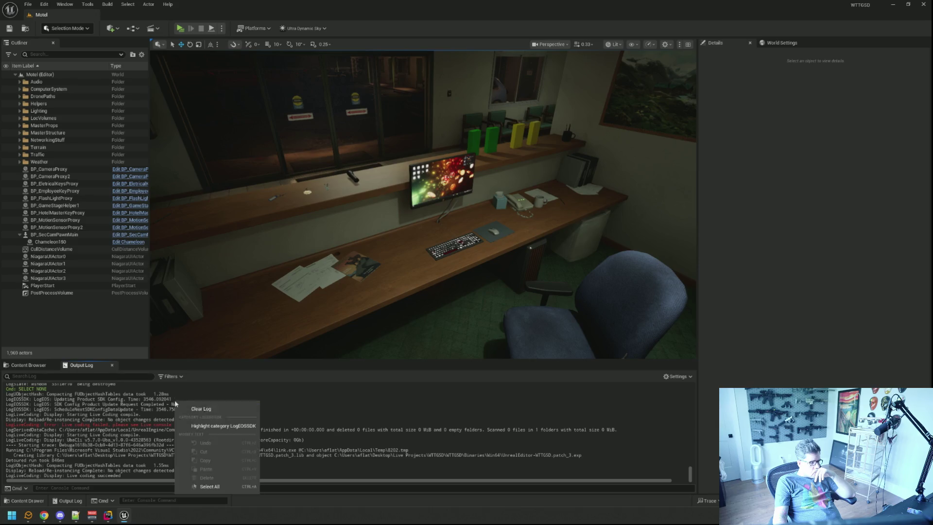
pyautogui.click(28, 365)
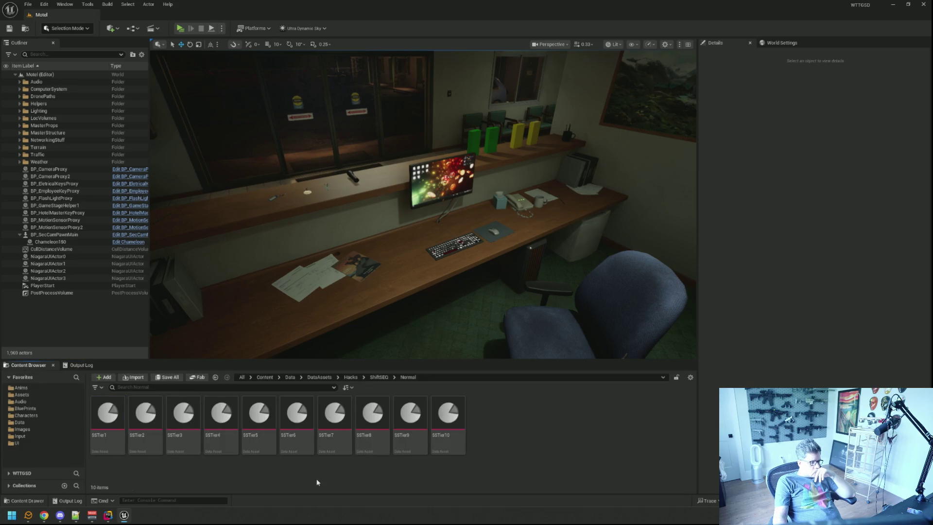
pyautogui.click(71, 500)
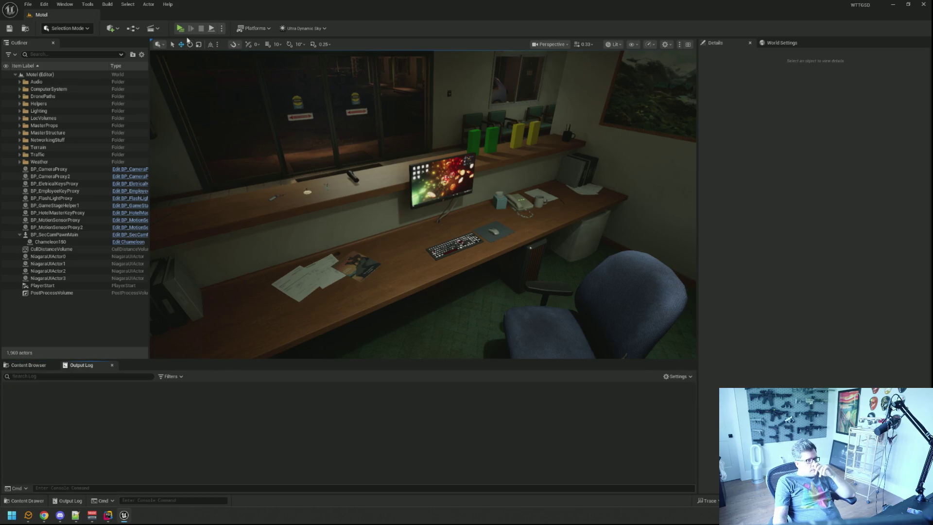
pyautogui.hotkey('alt', 'p')
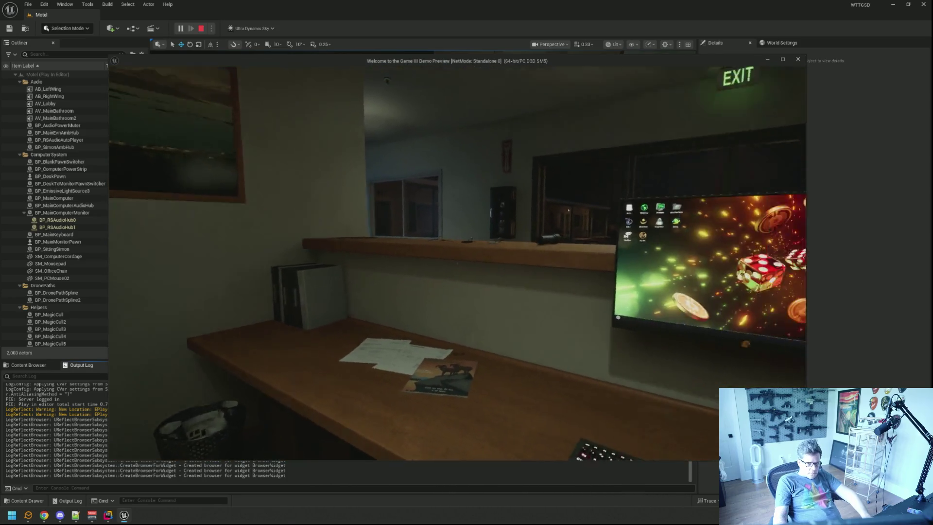
pyautogui.press('e')
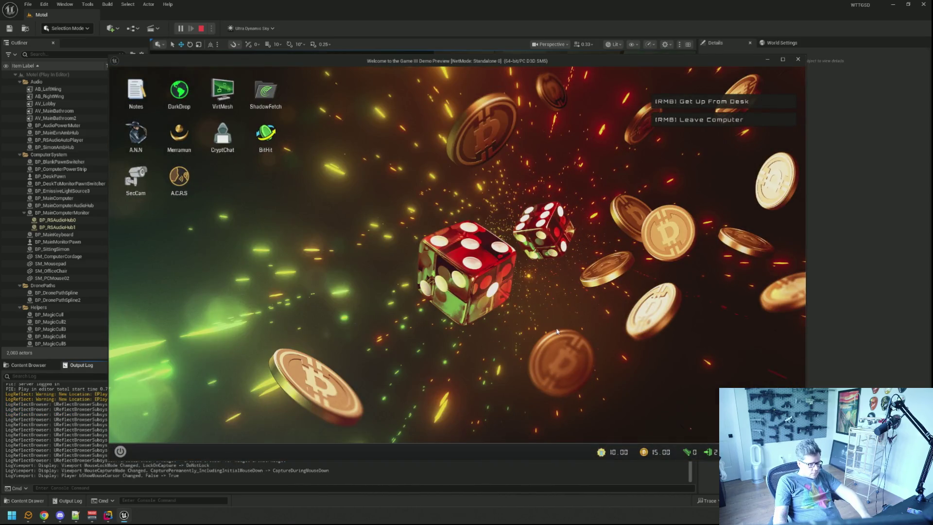
pyautogui.press('`')
pyautogui.press('Up')
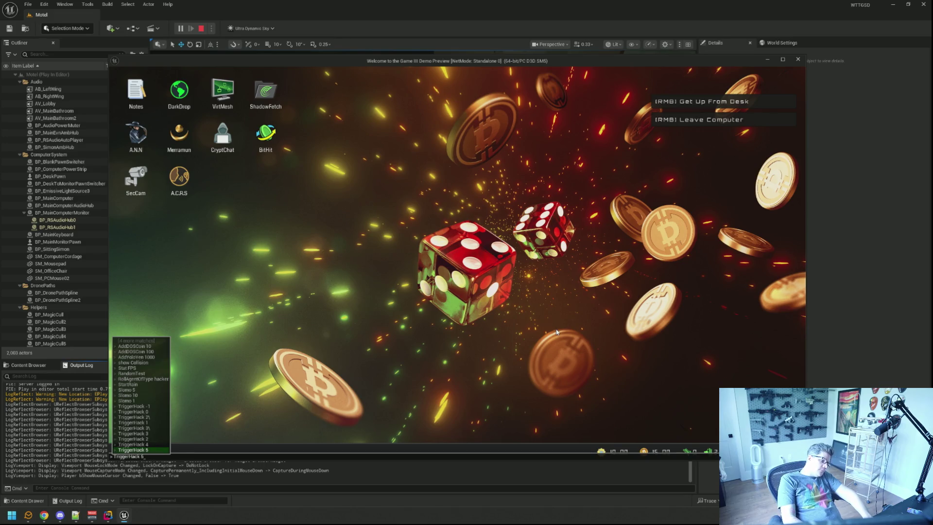
# Run TriggerHack 5 until HACK BLOCKED, then recall the command and clear its argument.
pyautogui.press('Return')
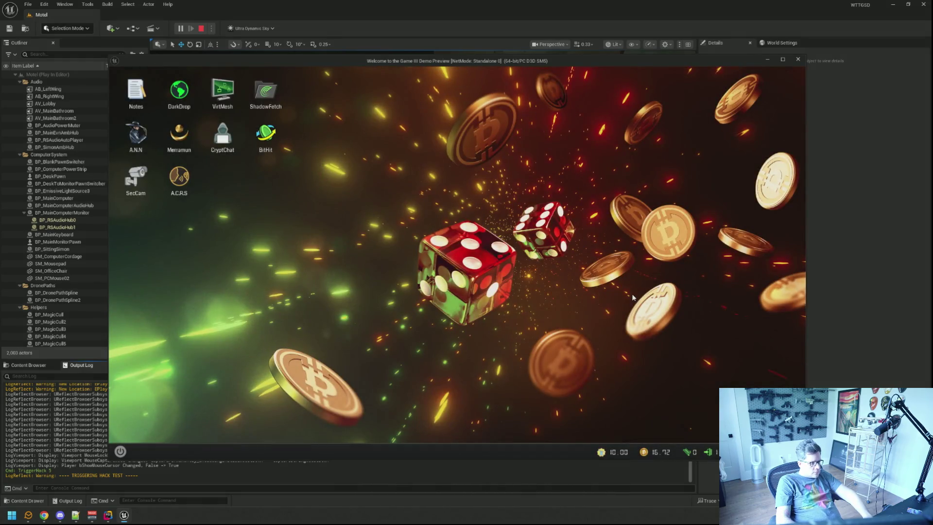
pyautogui.press('`')
pyautogui.press('Up')
pyautogui.press('BackSpace')
# Run TriggerHack -1 and type the challenge phrase to block the hack.
pyautogui.write('-1')
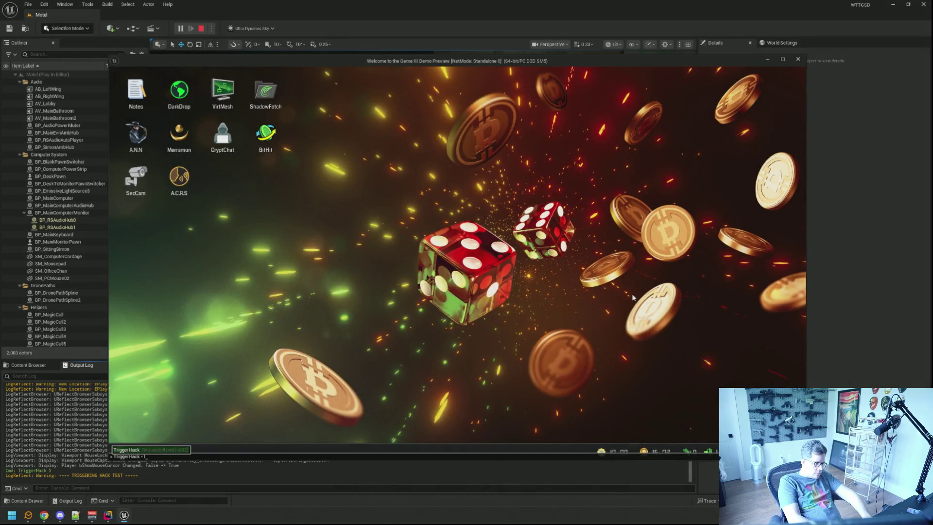
pyautogui.press('Return')
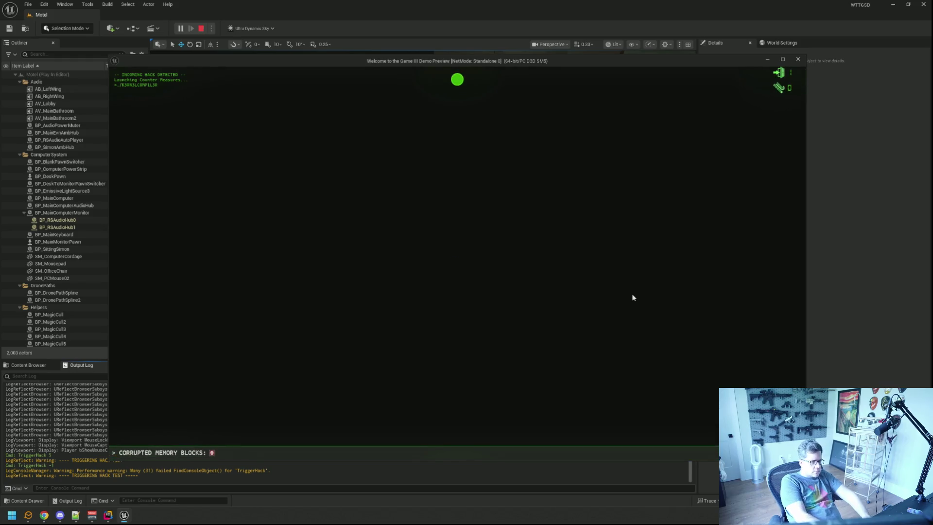
pyautogui.write('The Brownian movement has also to be re')
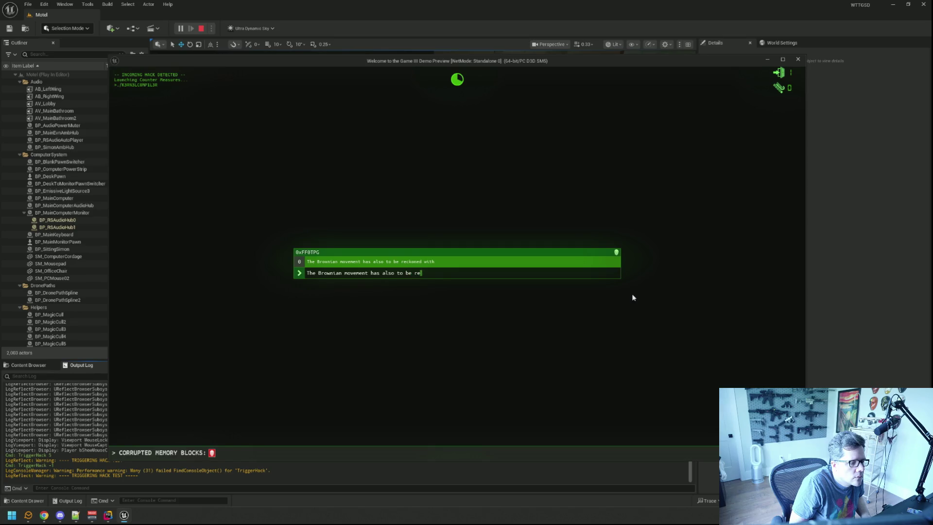
pyautogui.write('d with')
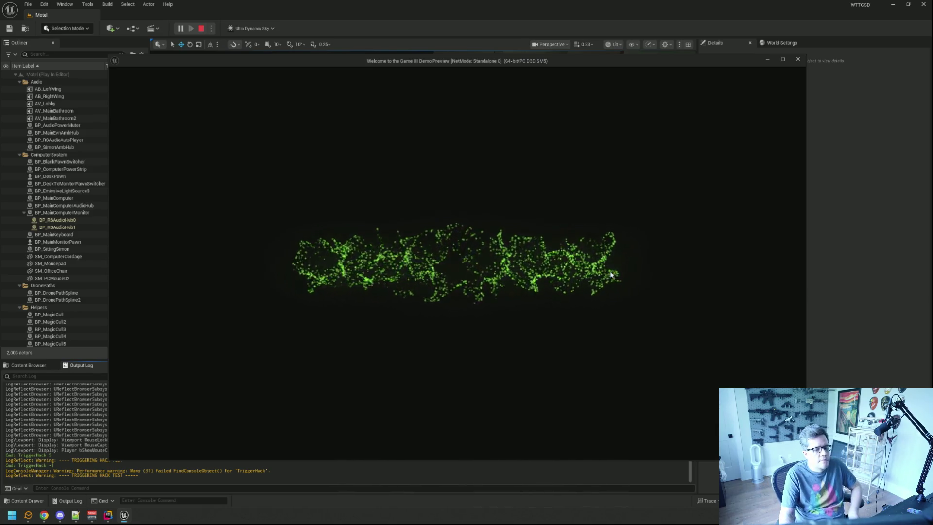
# Run TriggerHack -1 again from the console.
pyautogui.press('`')
pyautogui.press('Up')
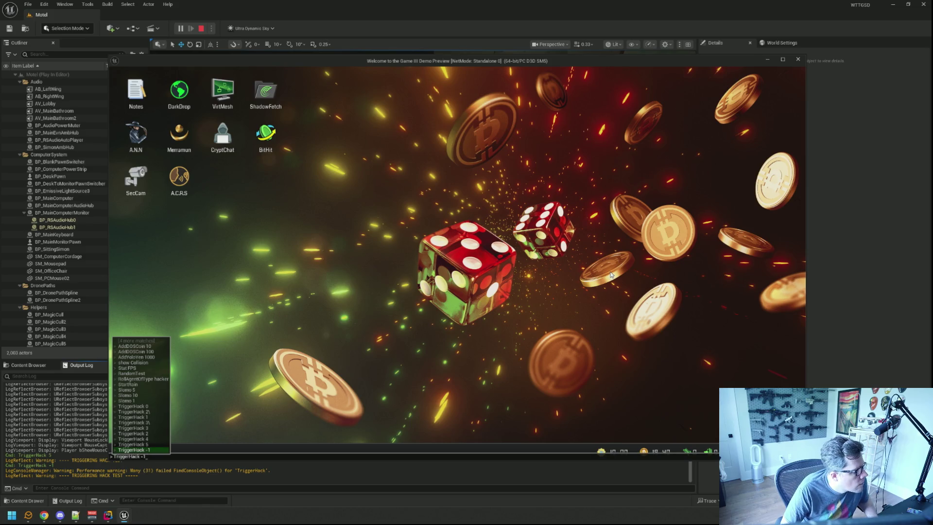
pyautogui.press('Return')
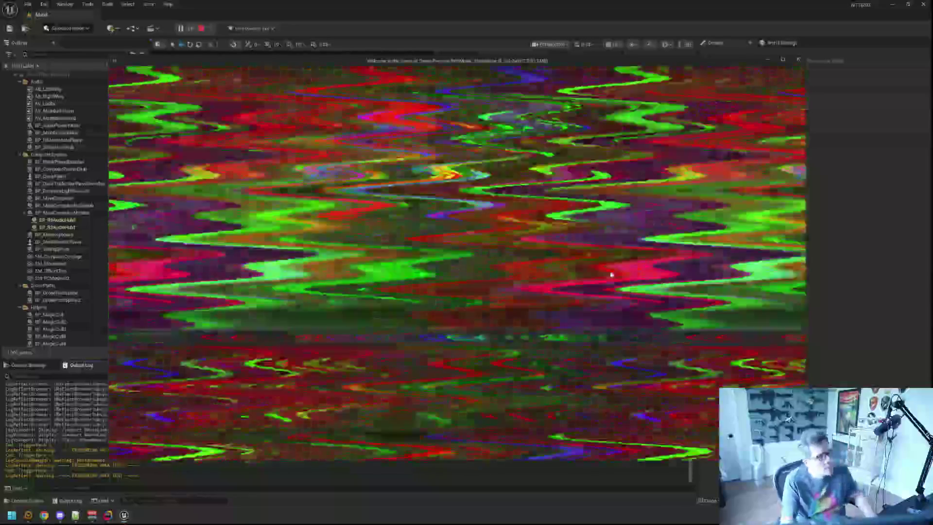